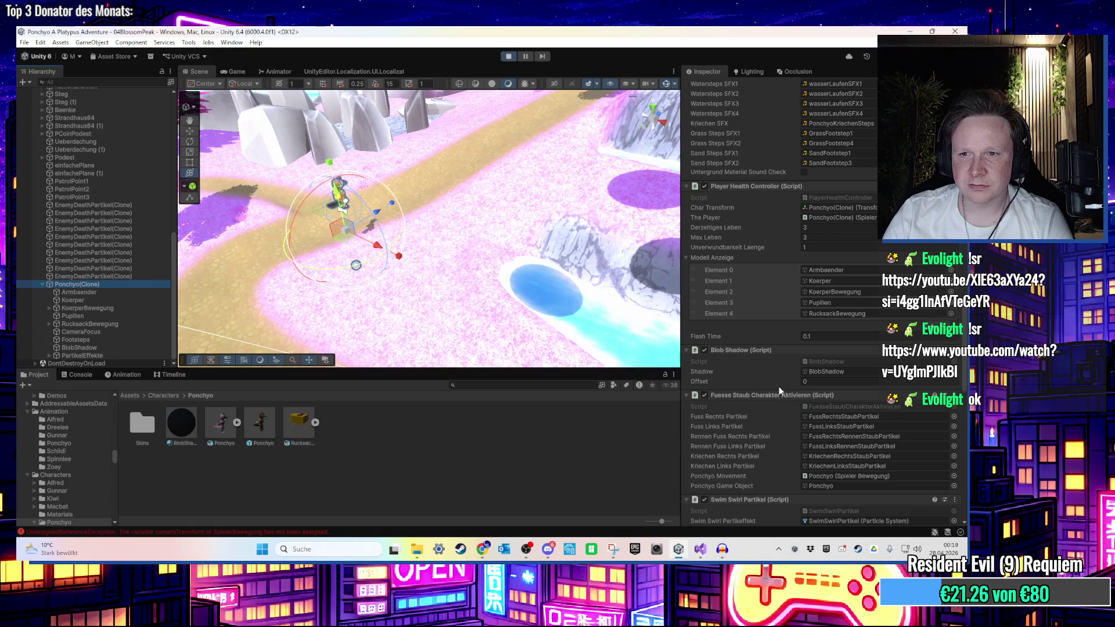
Exit play mode, frame Ponchyo in the Scene view, and select BlobShadow's shadow-position line
{"action": "scroll", "coordinate": [780, 381], "scroll_direction": "down", "scroll_amount": 15}
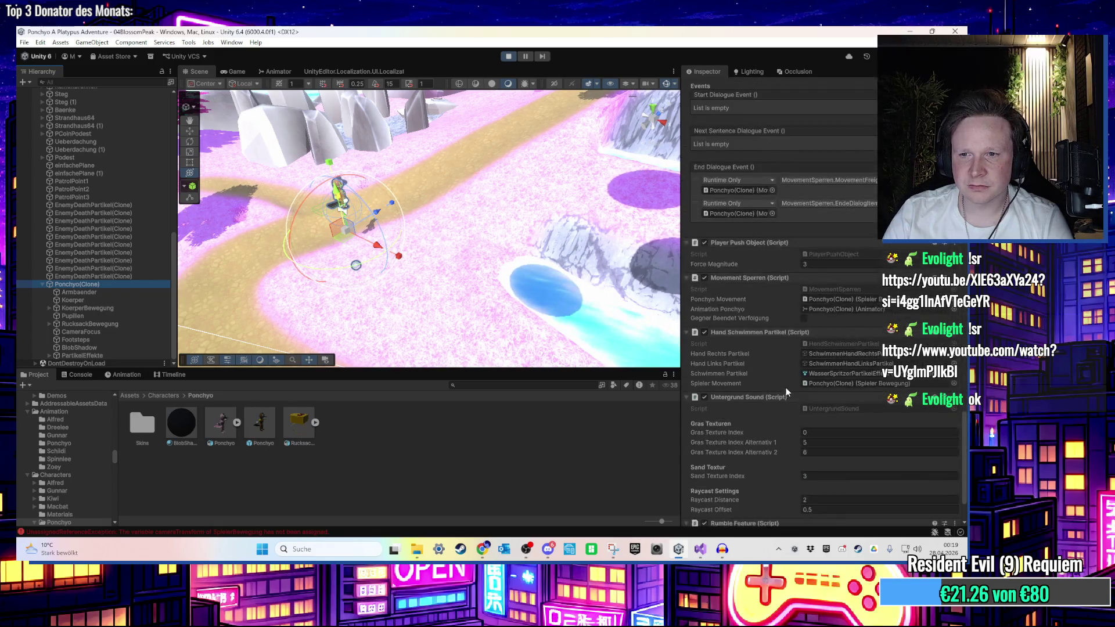
{"action": "scroll", "coordinate": [785, 388], "scroll_direction": "down", "scroll_amount": 5}
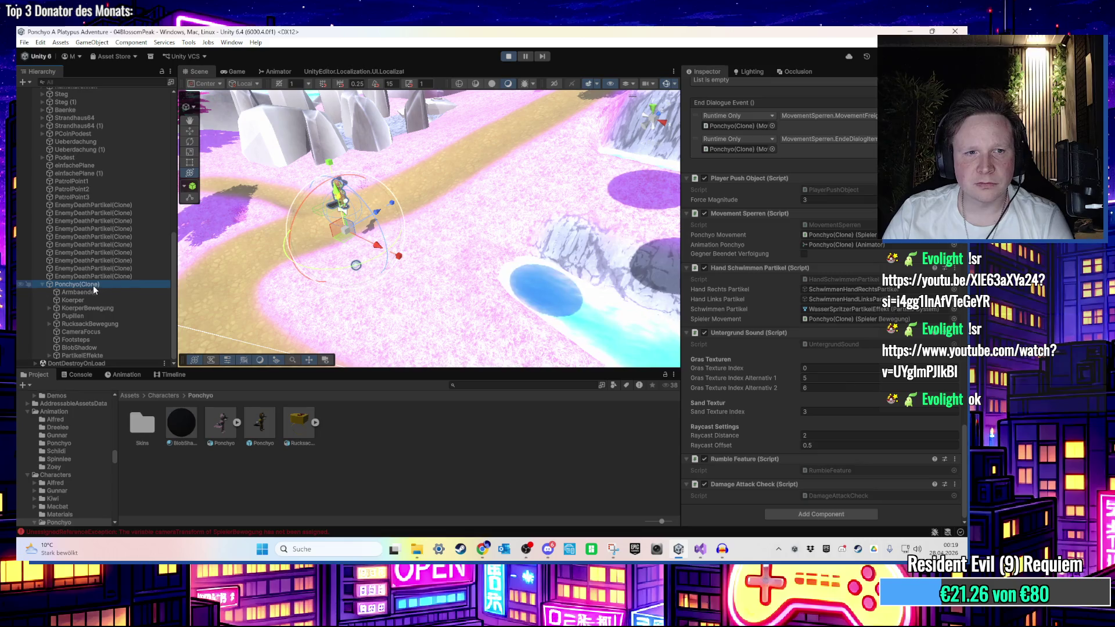
{"action": "key", "text": "ctrl+p"}
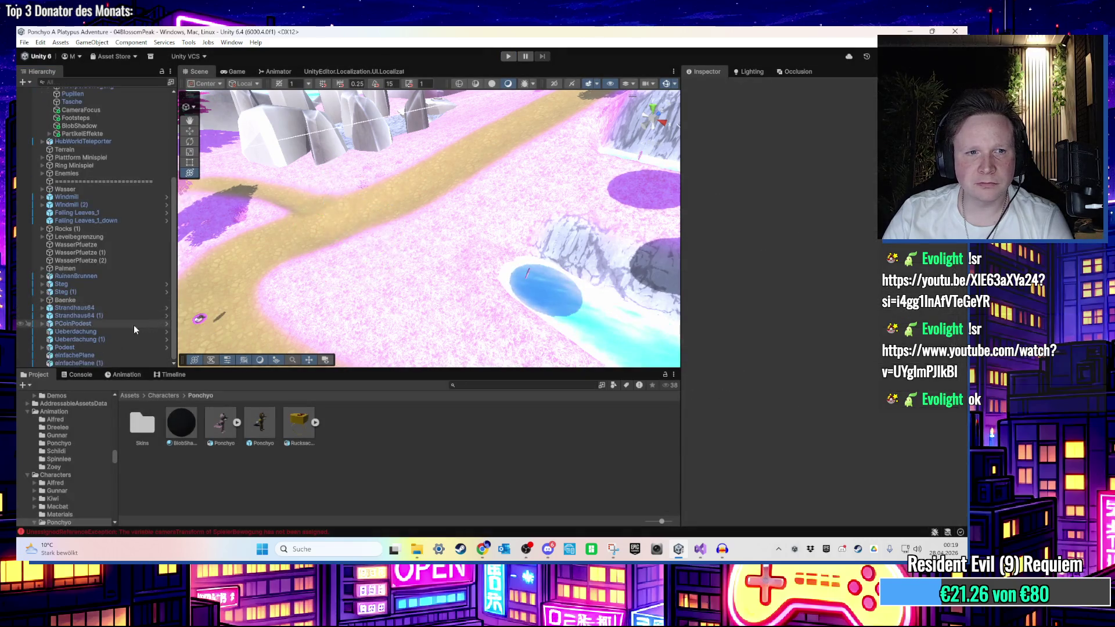
{"action": "scroll", "coordinate": [454, 292], "scroll_direction": "down", "scroll_amount": 5}
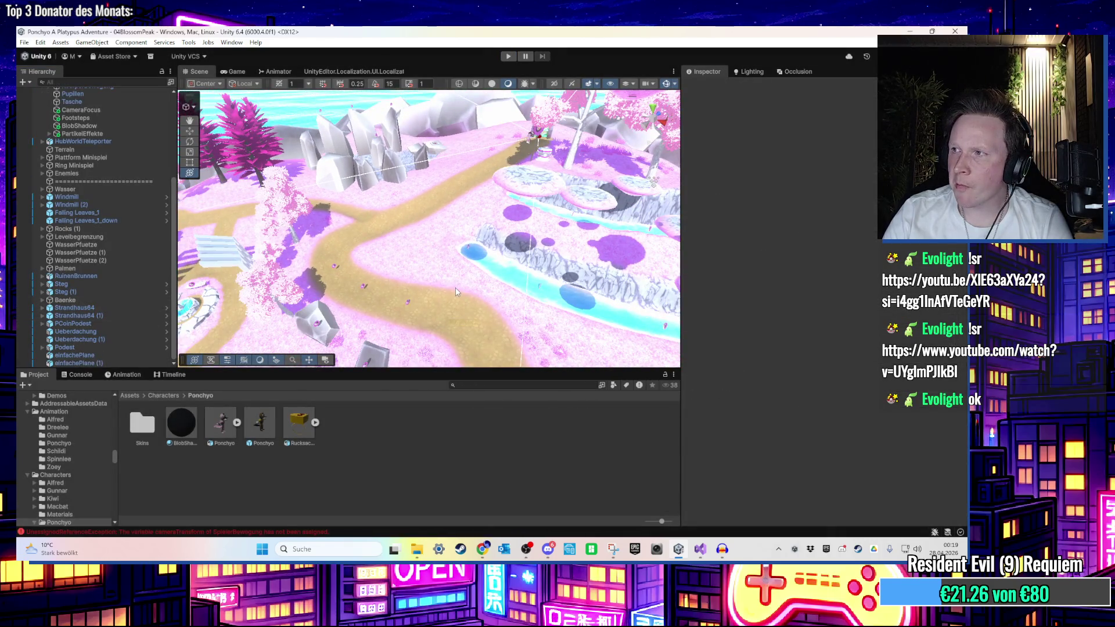
{"action": "scroll", "coordinate": [455, 287], "scroll_direction": "up", "scroll_amount": 5}
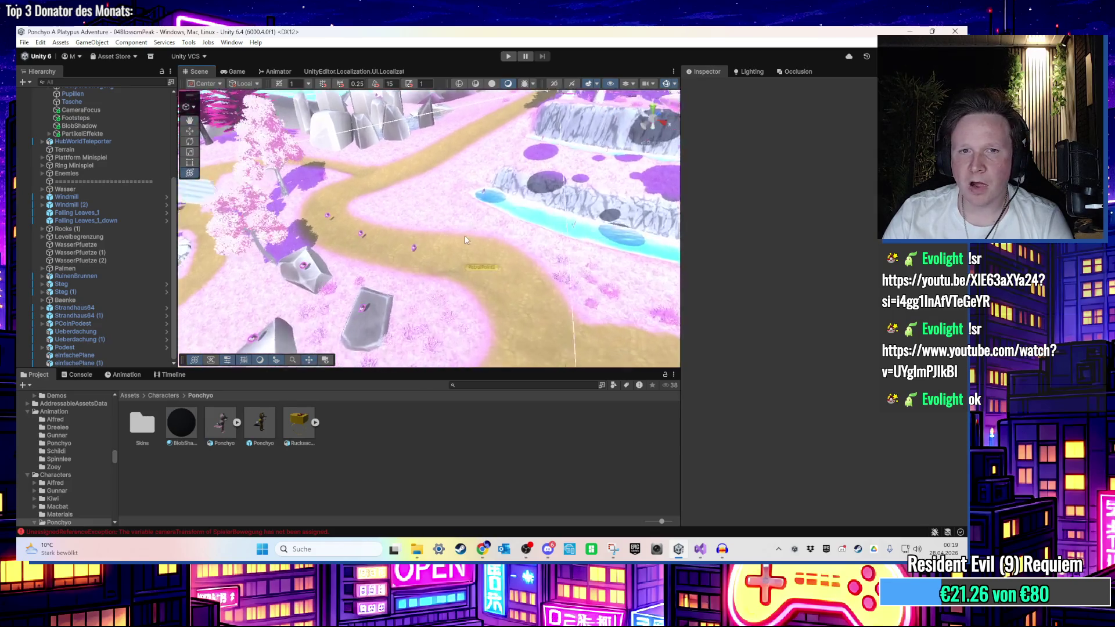
{"action": "mouse_move", "coordinate": [460, 286]}
{"action": "left_mouse_down"}
{"action": "mouse_move", "coordinate": [462, 303]}
{"action": "mouse_move", "coordinate": [458, 210]}
{"action": "mouse_move", "coordinate": [397, 207]}
{"action": "left_mouse_up"}
{"action": "scroll", "coordinate": [397, 207], "scroll_direction": "up", "scroll_amount": 6}
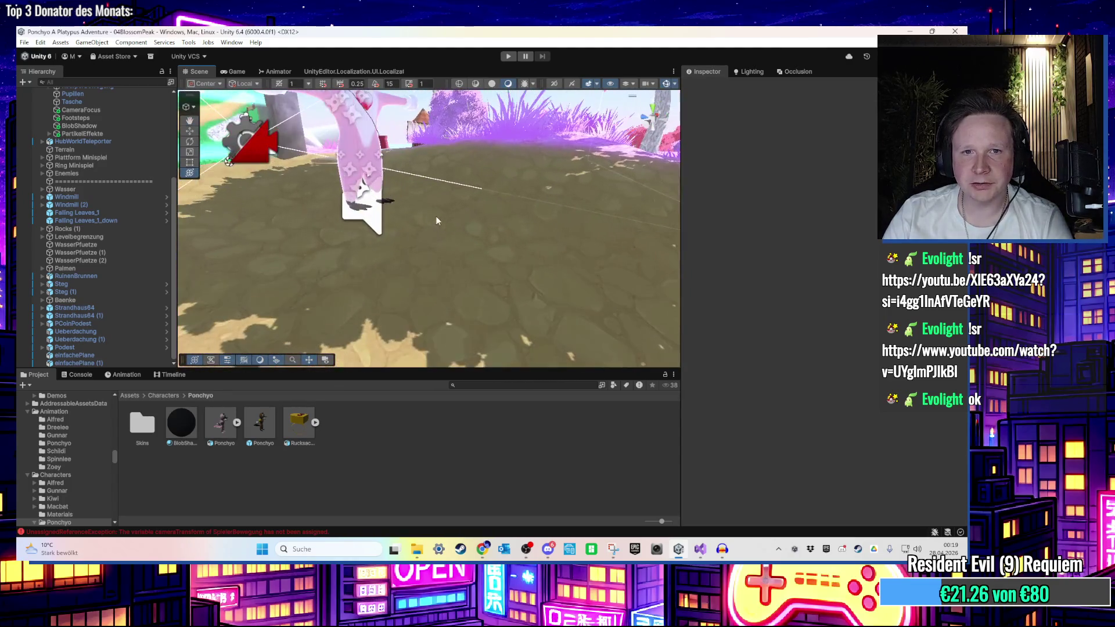
{"action": "scroll", "coordinate": [99, 192], "scroll_direction": "up", "scroll_amount": 3}
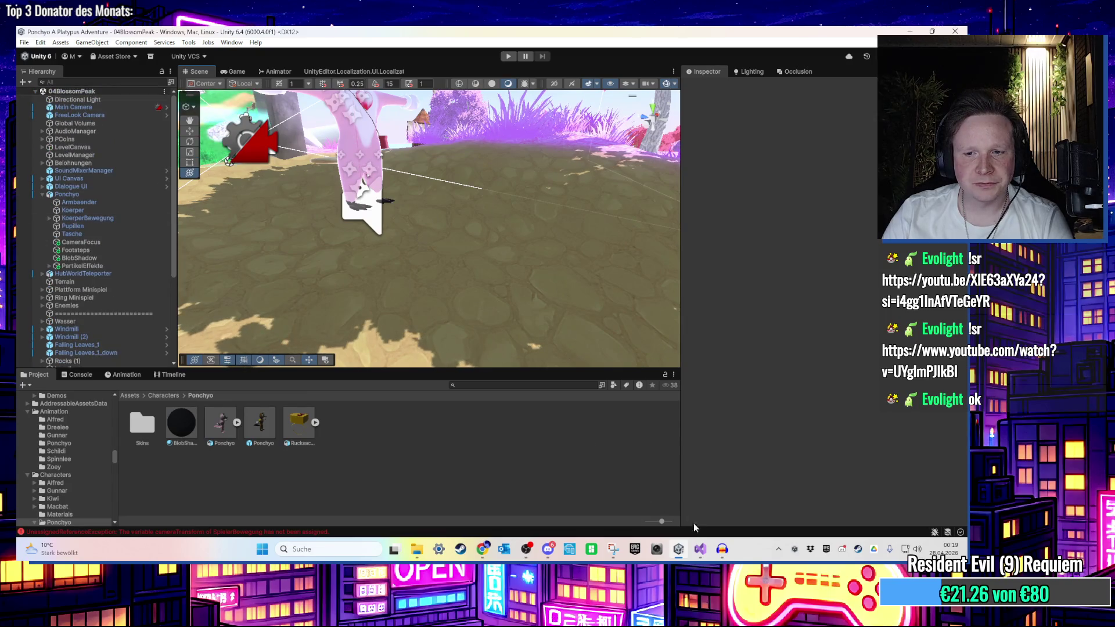
{"action": "key", "text": "alt+Tab"}
{"action": "left_click_drag", "start_coordinate": [527, 323], "coordinate": [158, 323]}
Move the shadow.transform.position line above the raycast check and delete the extra raycast block
{"action": "key", "text": "ctrl+x"}
{"action": "key", "text": "Up"}
{"action": "key", "text": "Up"}
{"action": "key", "text": "Up"}
{"action": "key", "text": "ctrl+v"}
{"action": "key", "text": "shift+Down"}
{"action": "key", "text": "shift+Down"}
{"action": "key", "text": "shift+Down"}
{"action": "key", "text": "Delete"}
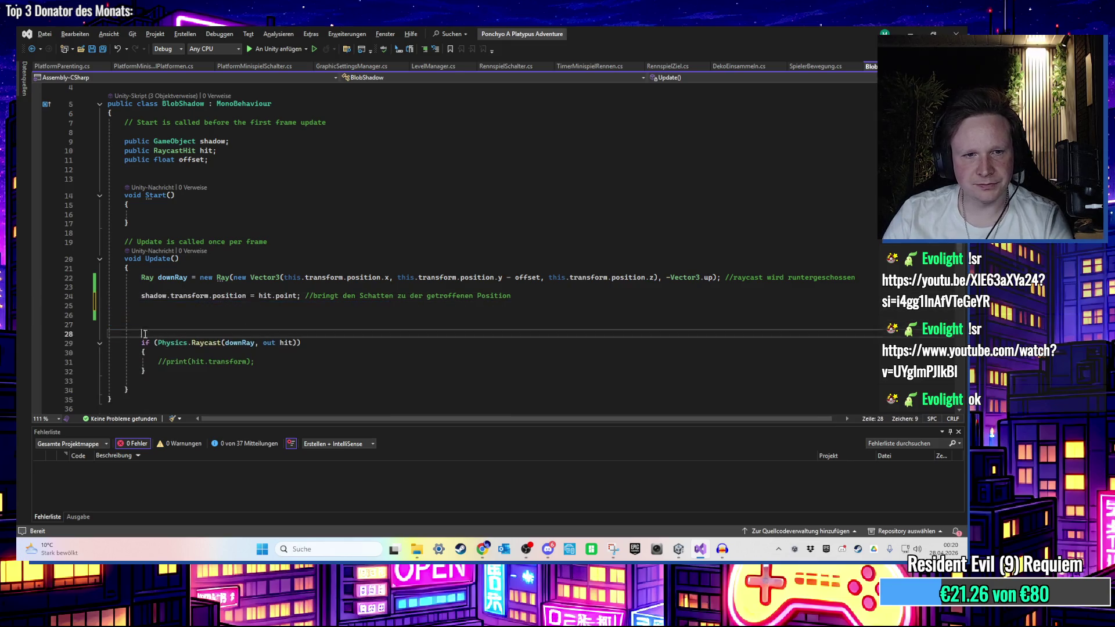
{"action": "key", "text": "Down"}
{"action": "key", "text": "Down"}
{"action": "key", "text": "Down"}
{"action": "key", "text": "BackSpace"}
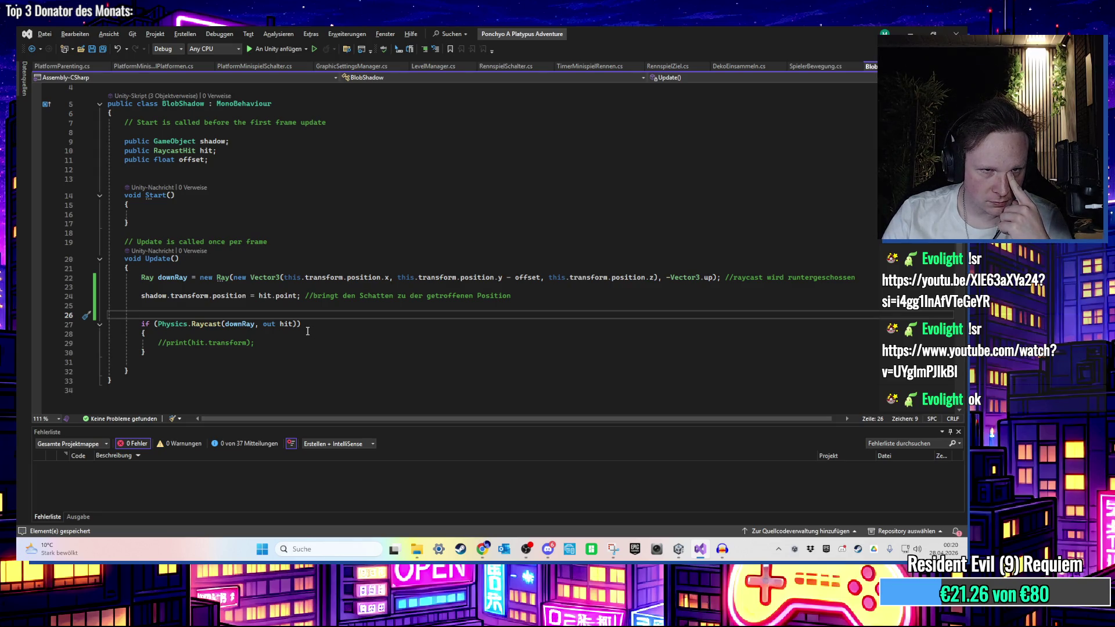
Delete the empty Start() method and return to Unity
{"action": "left_click_drag", "start_coordinate": [129, 224], "coordinate": [18, 189]}
{"action": "key", "text": "Delete"}
{"action": "key", "text": "Delete"}
{"action": "key", "text": "BackSpace"}
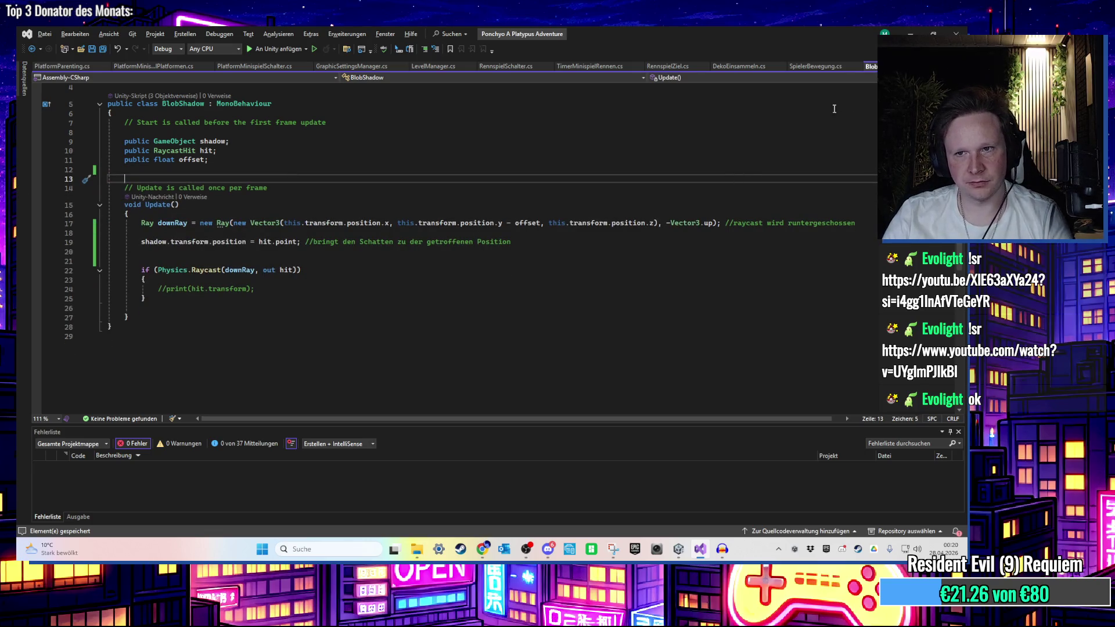
{"action": "left_click", "coordinate": [912, 29]}
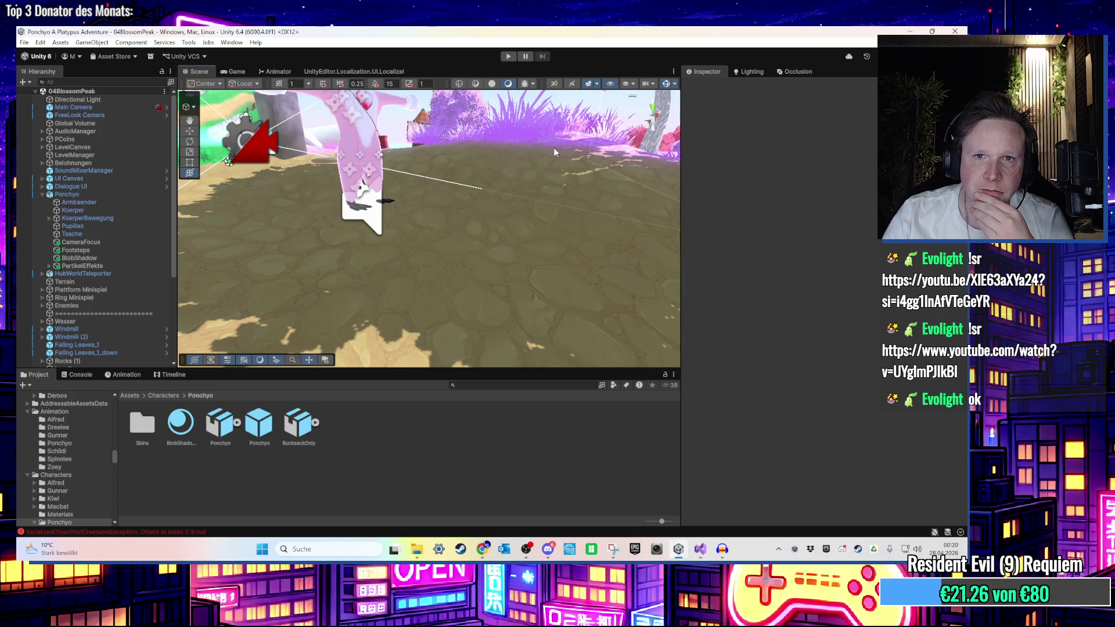
Start play mode and select the BlobShadow object under Ponchyo while the game runs
{"action": "key", "text": "ctrl+p"}
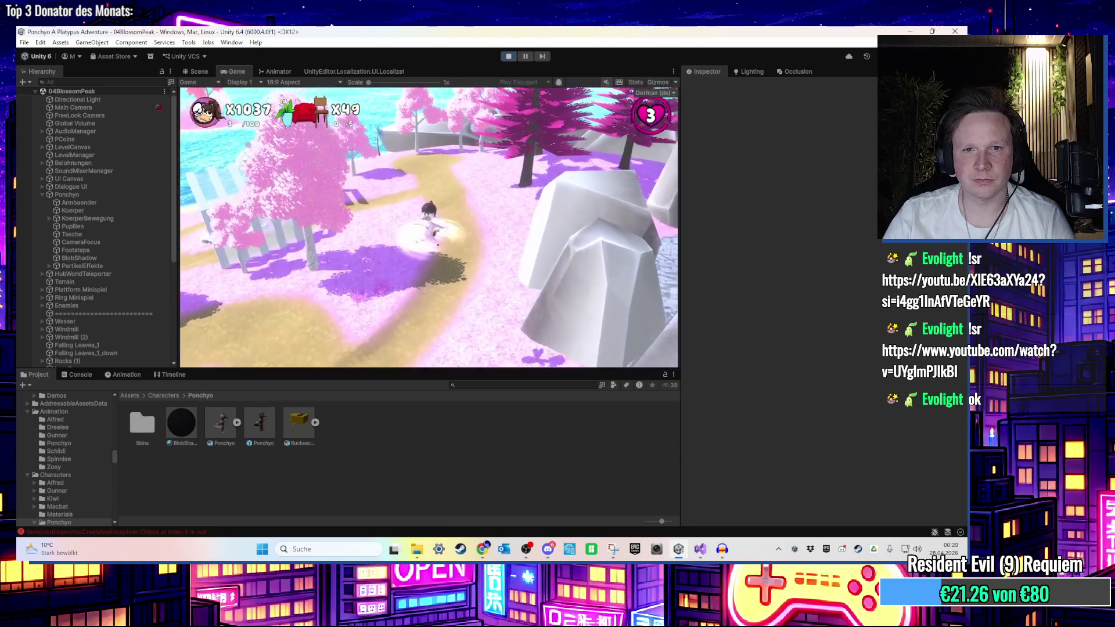
{"action": "key", "text": "super"}
{"action": "key", "text": "super"}
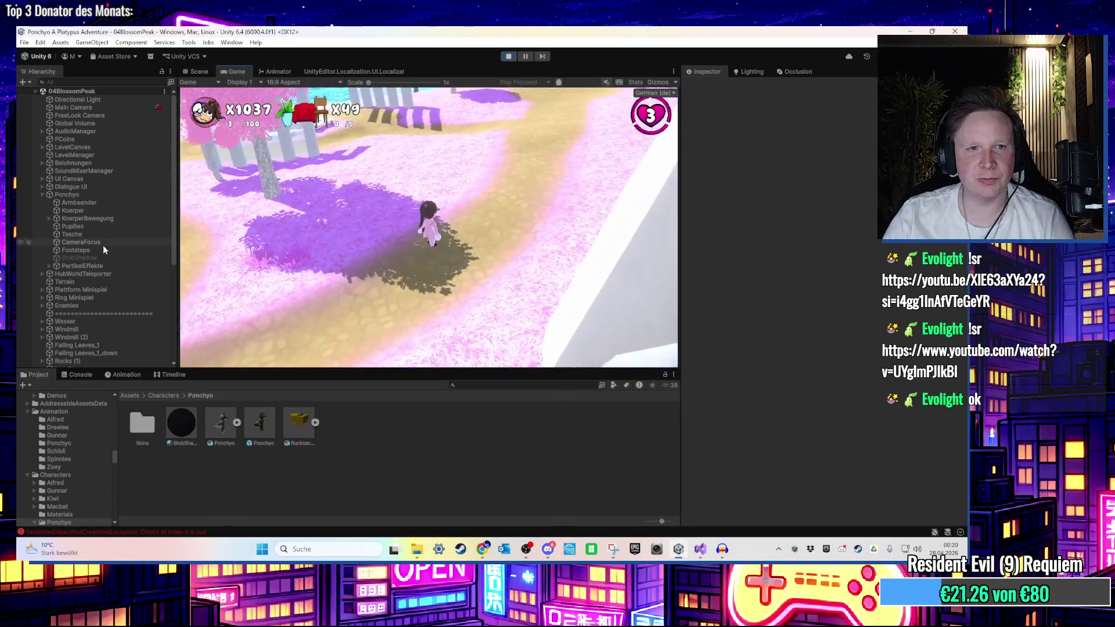
{"action": "left_click", "coordinate": [104, 256]}
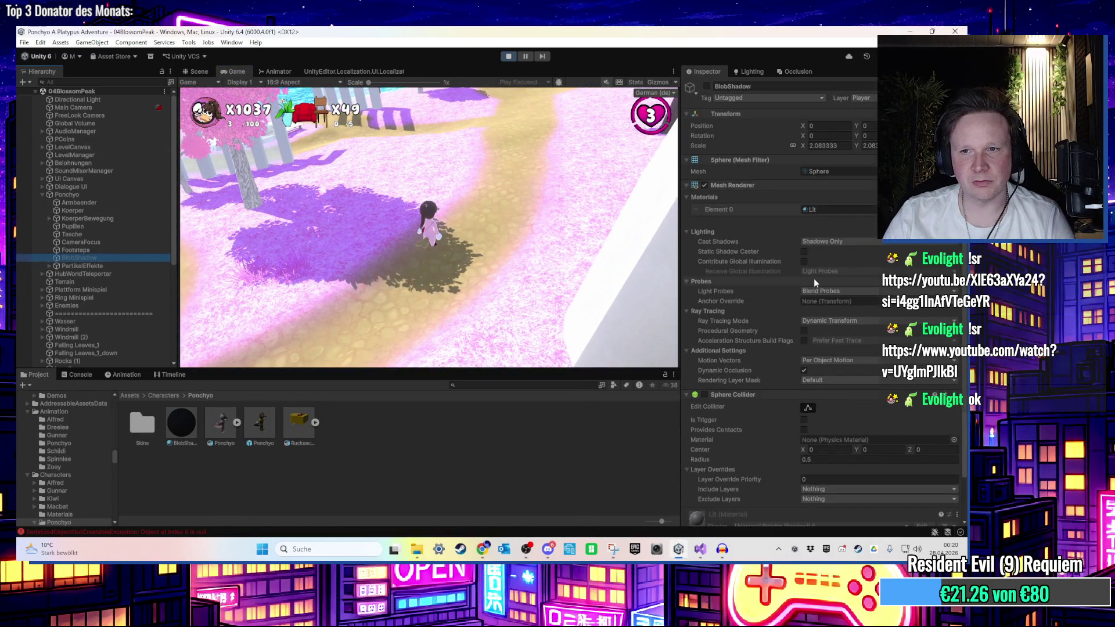
{"action": "scroll", "coordinate": [813, 278], "scroll_direction": "down", "scroll_amount": 2}
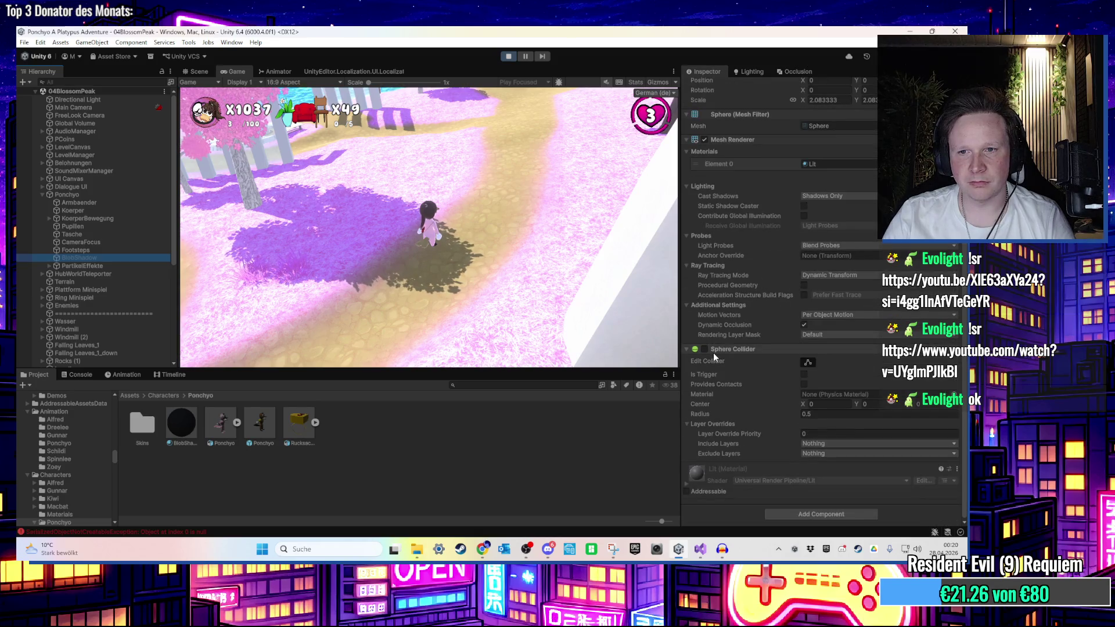
{"action": "left_click", "coordinate": [271, 238]}
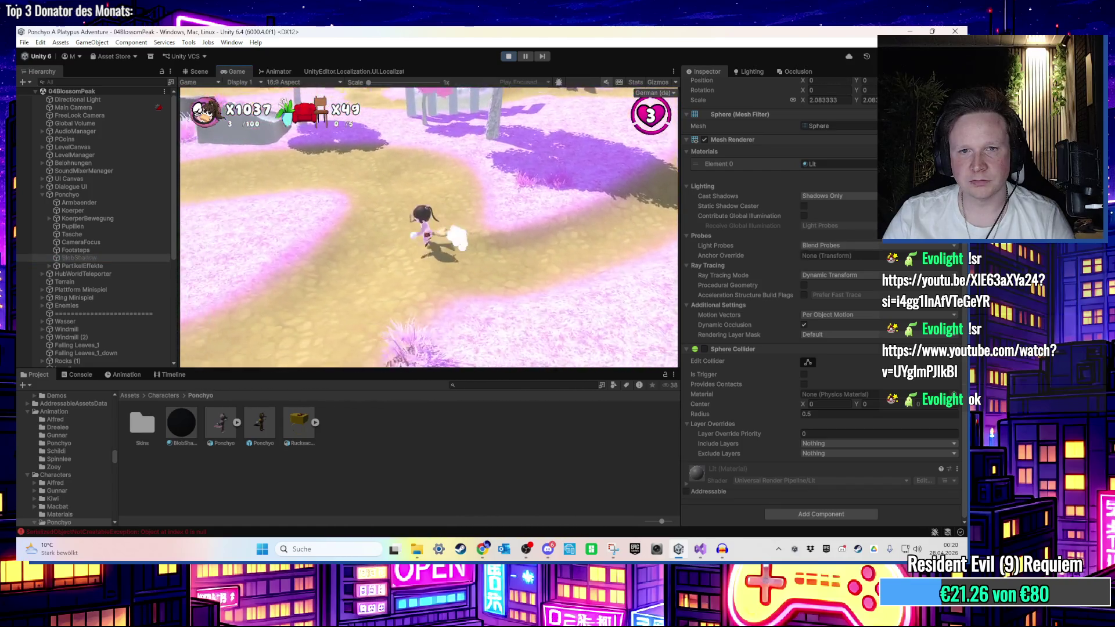
{"action": "key", "text": "super"}
{"action": "key", "text": "super"}
Confirm Ponchyo's Blob Shadow script has BlobShadow assigned as its Shadow object
{"action": "left_click", "coordinate": [110, 194]}
{"action": "scroll", "coordinate": [866, 396], "scroll_direction": "down", "scroll_amount": 10}
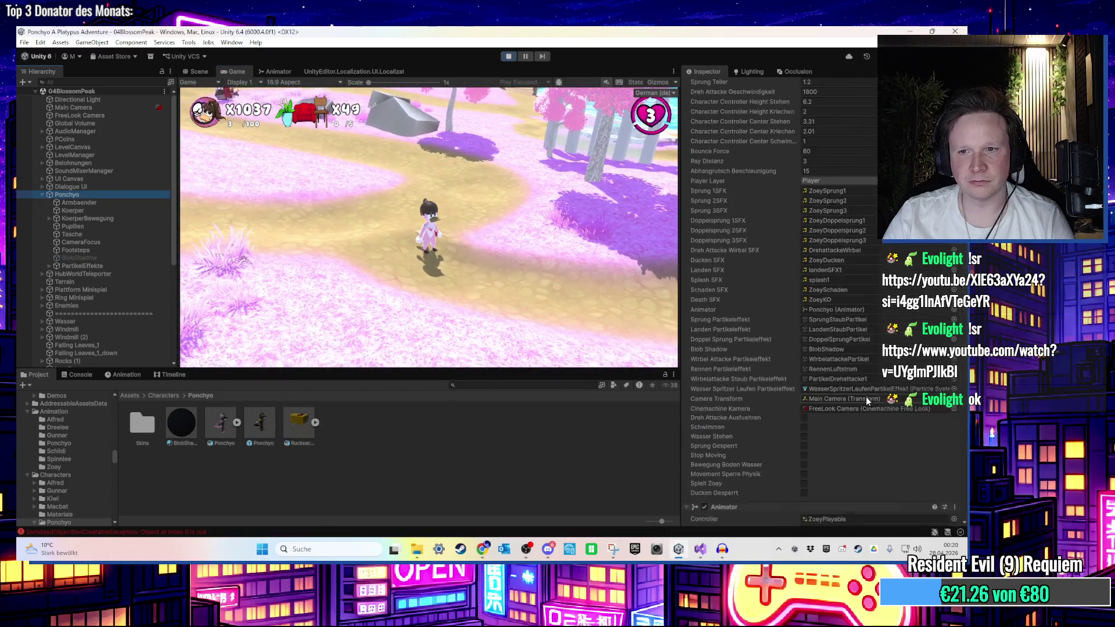
{"action": "scroll", "coordinate": [899, 384], "scroll_direction": "down", "scroll_amount": 4}
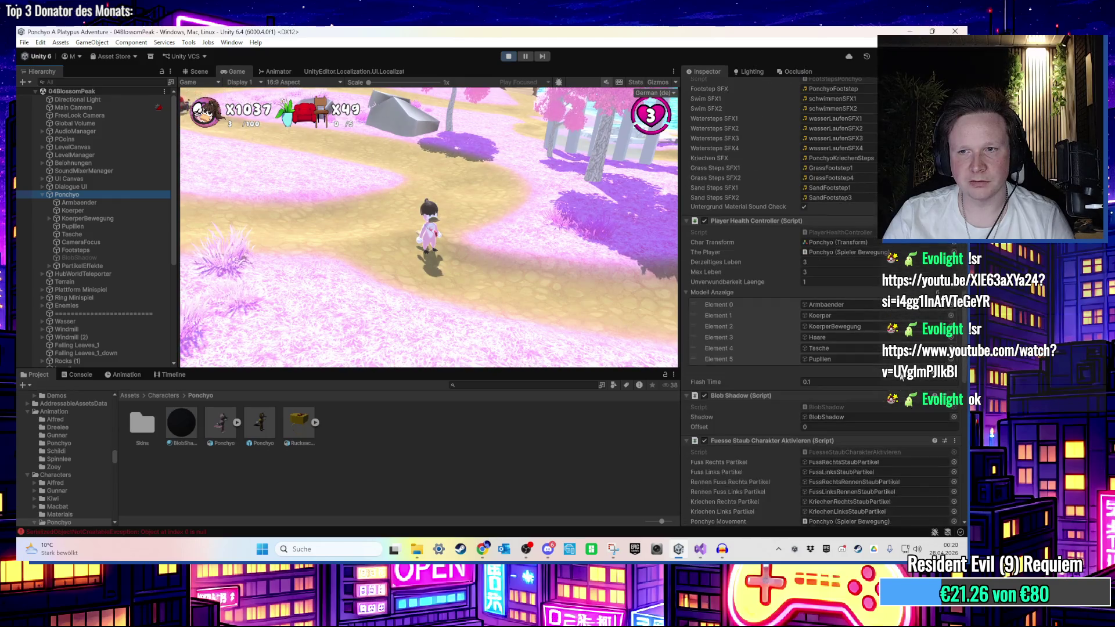
{"action": "scroll", "coordinate": [754, 337], "scroll_direction": "down", "scroll_amount": 4}
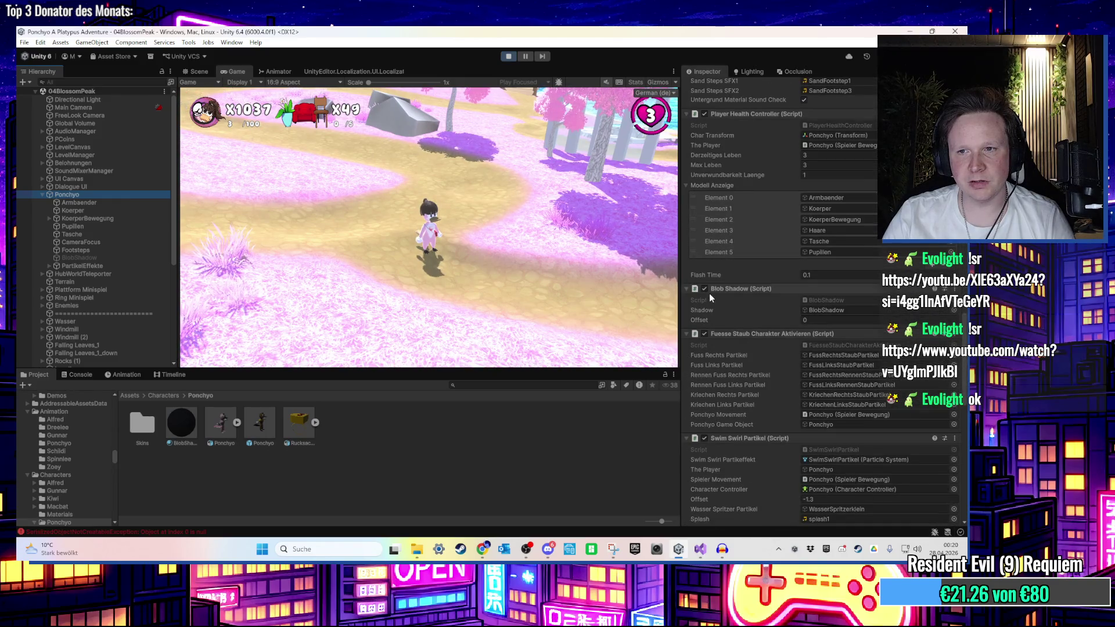
{"action": "left_click", "coordinate": [827, 311]}
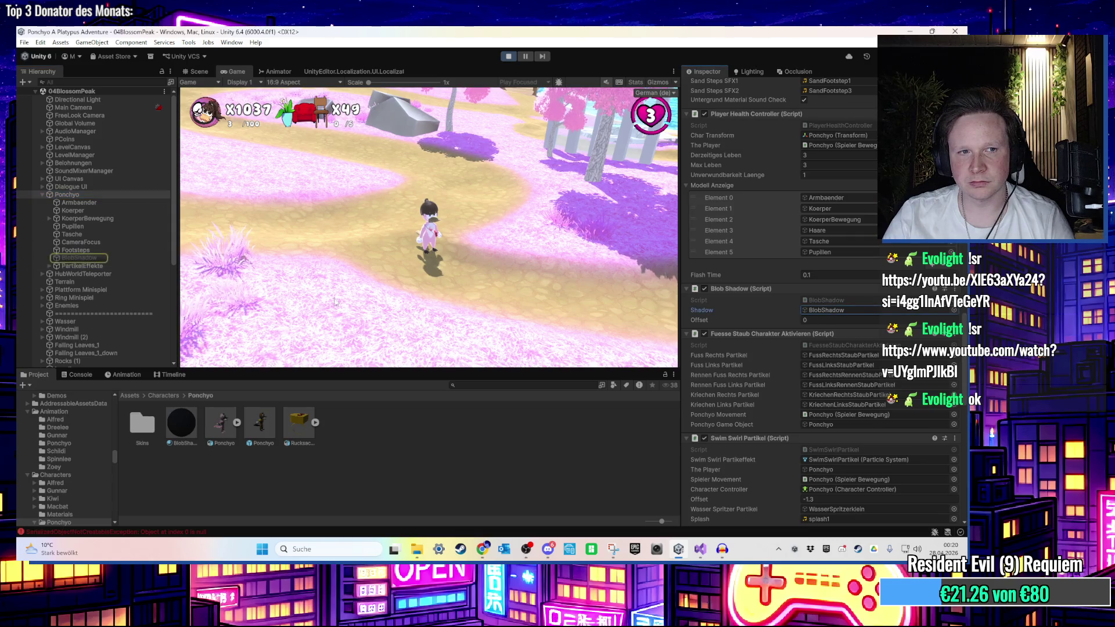
{"action": "left_click", "coordinate": [107, 259]}
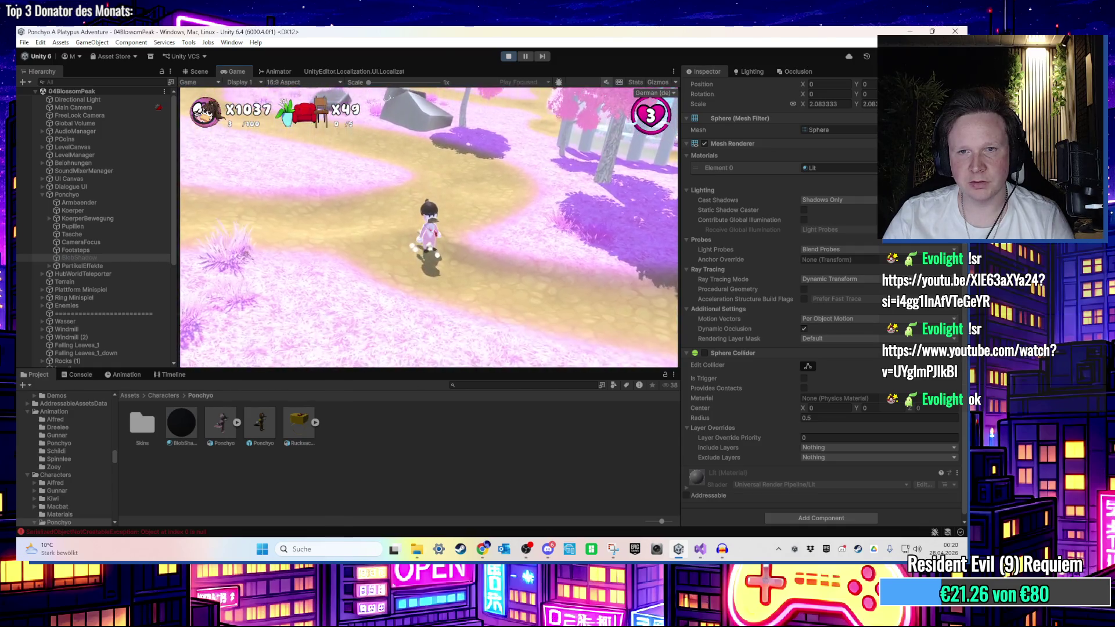
{"action": "key", "text": "super"}
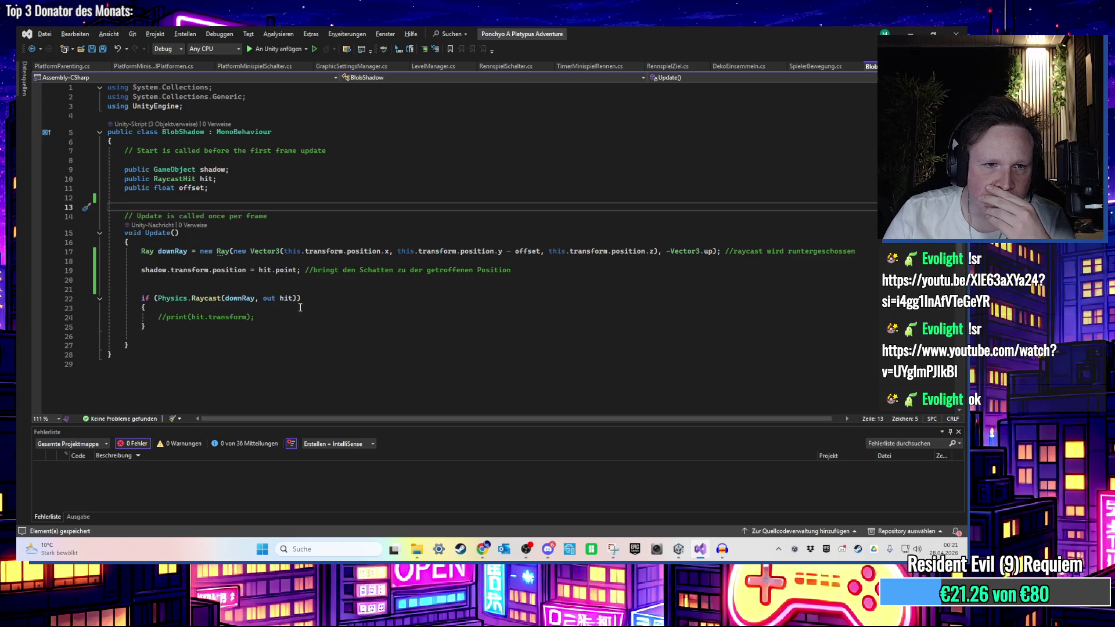
{"action": "left_click", "coordinate": [706, 549]}
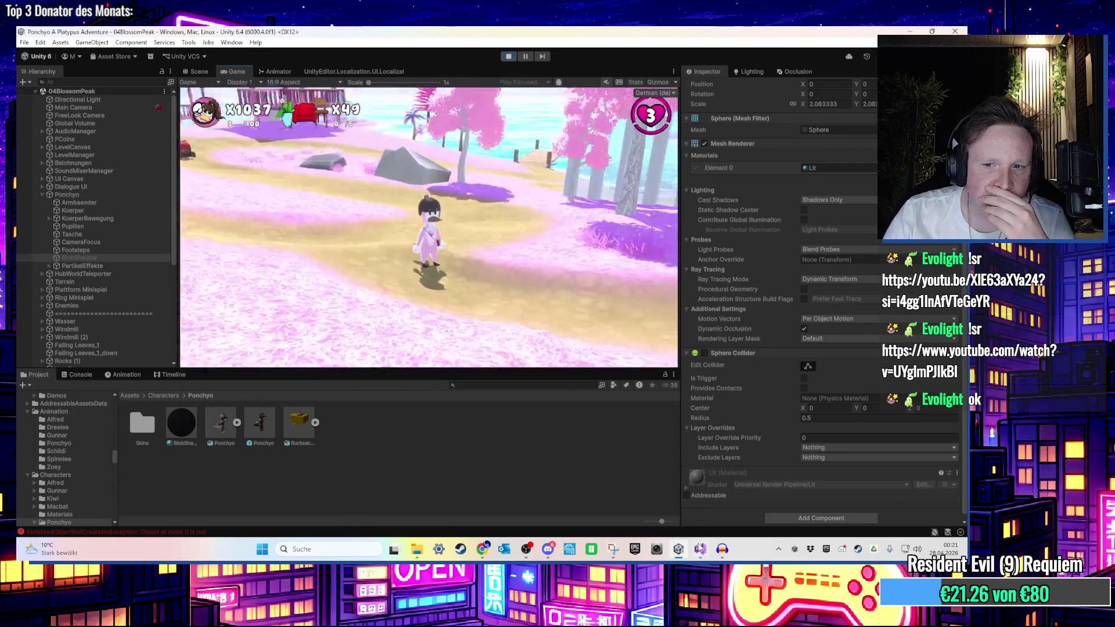
Inspect Ponchyo's Blob Shadow (Script) Shadow and Offset 0 fields in the running game
{"action": "left_click", "coordinate": [700, 552]}
{"action": "left_click", "coordinate": [700, 551]}
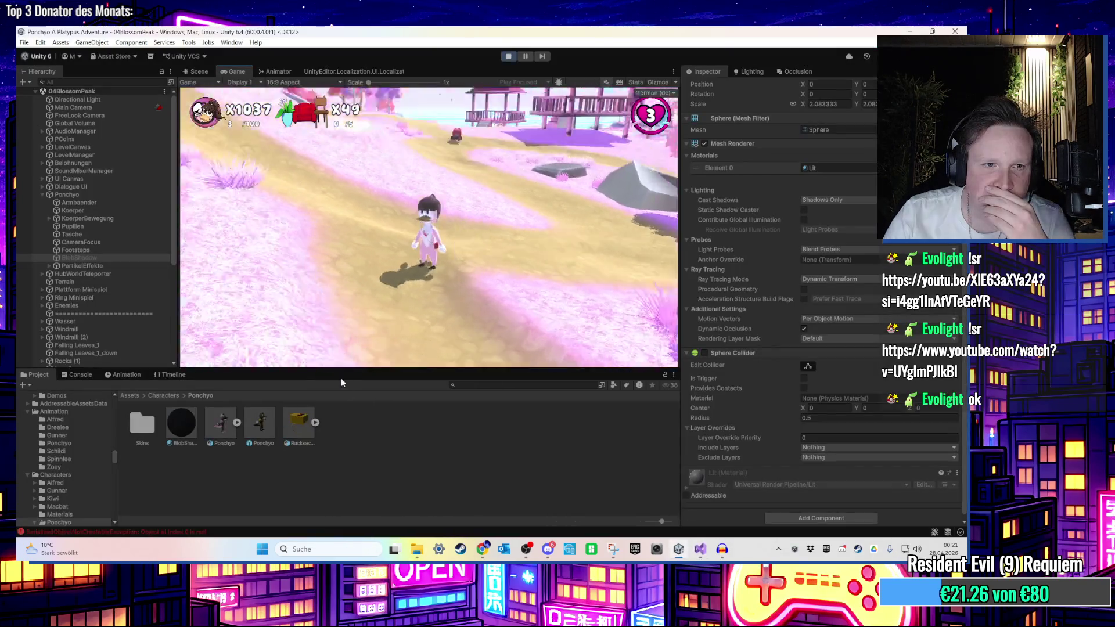
{"action": "left_click", "coordinate": [112, 194]}
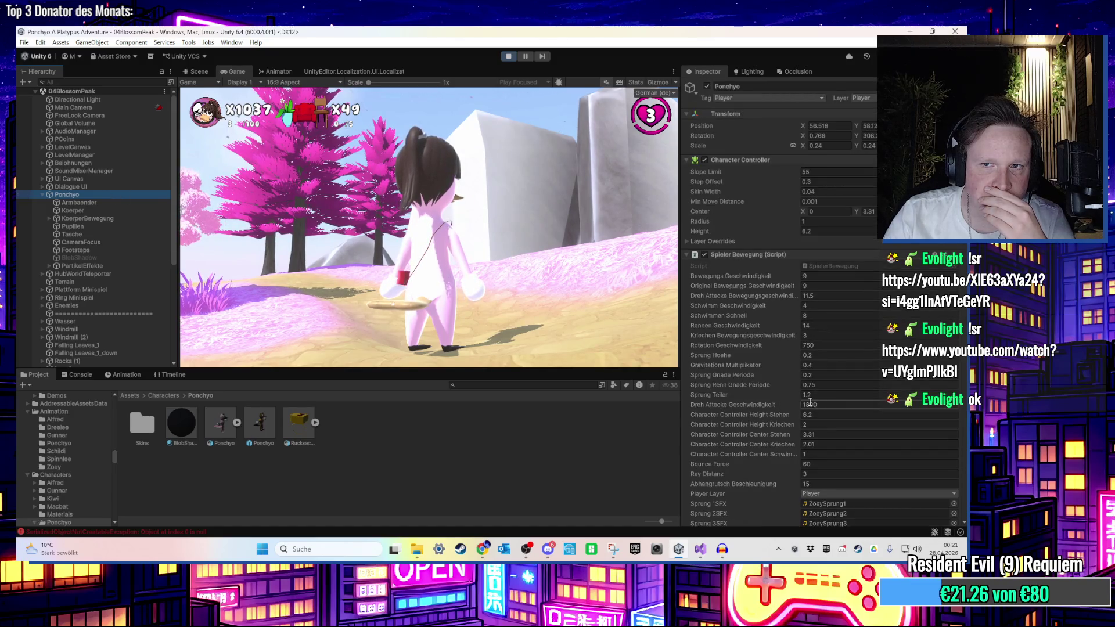
{"action": "scroll", "coordinate": [796, 398], "scroll_direction": "down", "scroll_amount": 10}
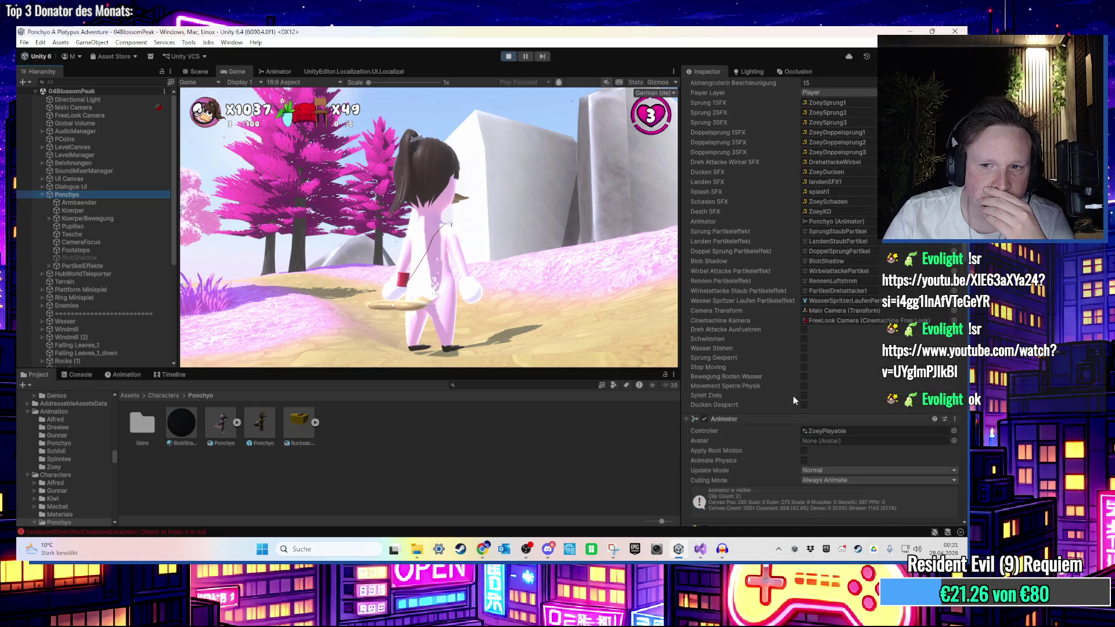
{"action": "scroll", "coordinate": [792, 400], "scroll_direction": "down", "scroll_amount": 1}
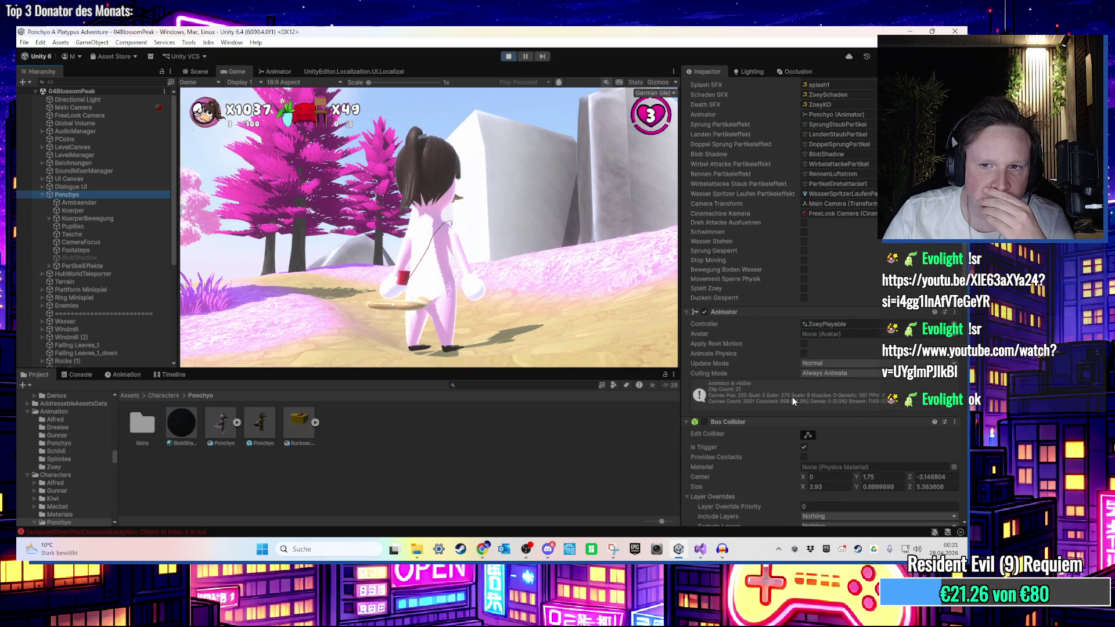
{"action": "scroll", "coordinate": [792, 399], "scroll_direction": "down", "scroll_amount": 10}
{"action": "scroll", "coordinate": [793, 399], "scroll_direction": "down", "scroll_amount": 3}
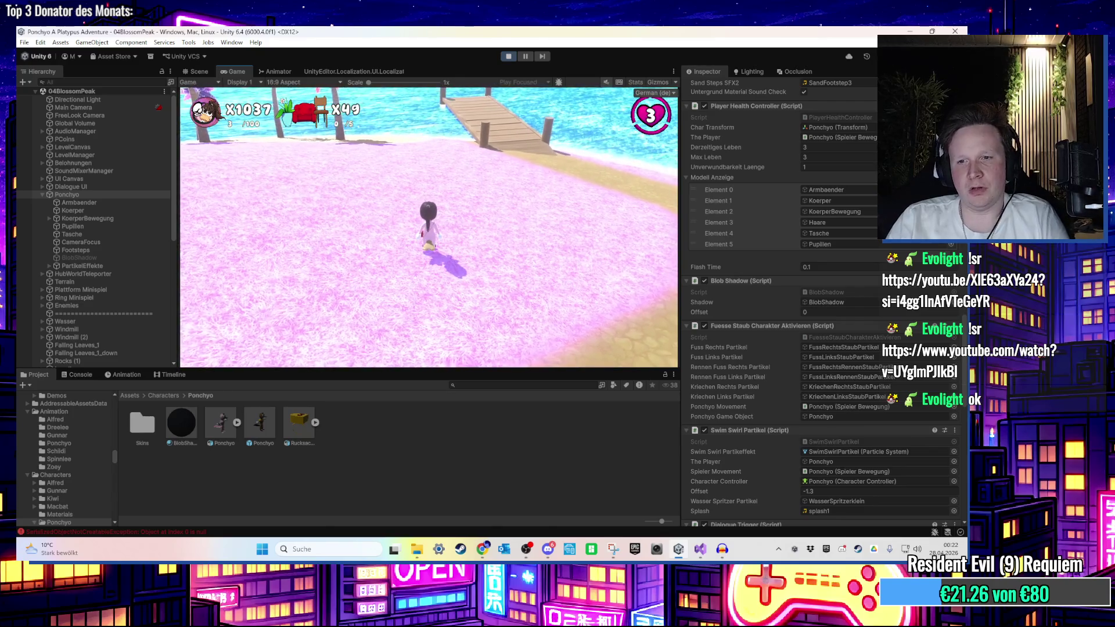
Disable the BlobShadow object under Ponchyo while the player walks the beach
{"action": "key", "text": "super"}
{"action": "left_click", "coordinate": [784, 319]}
{"action": "scroll", "coordinate": [795, 328], "scroll_direction": "down", "scroll_amount": 3}
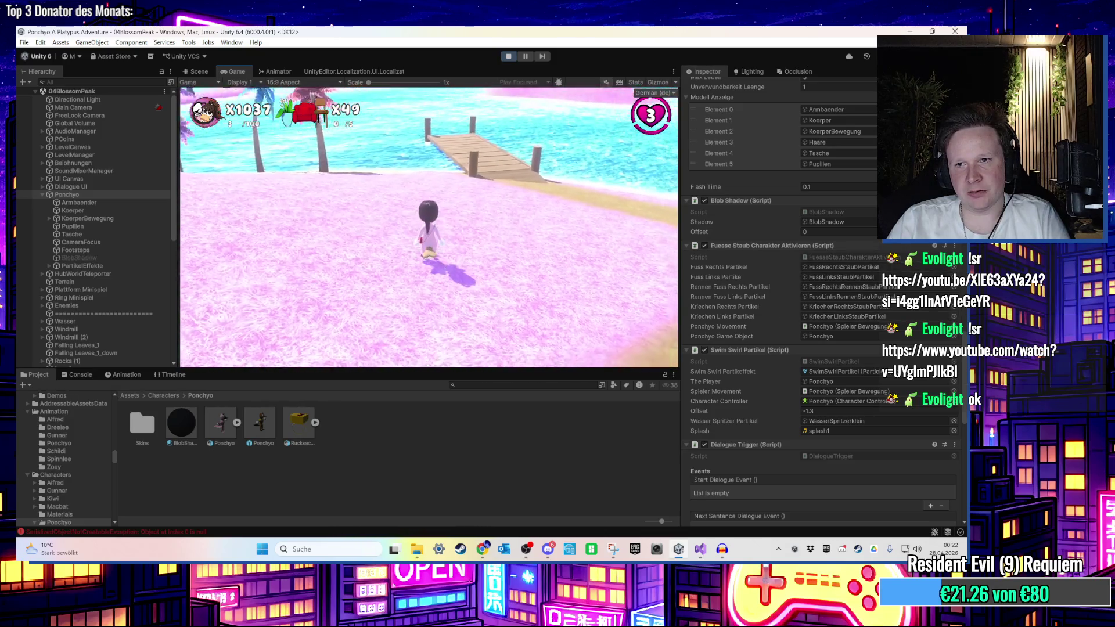
{"action": "key", "text": "super"}
{"action": "left_click", "coordinate": [109, 200]}
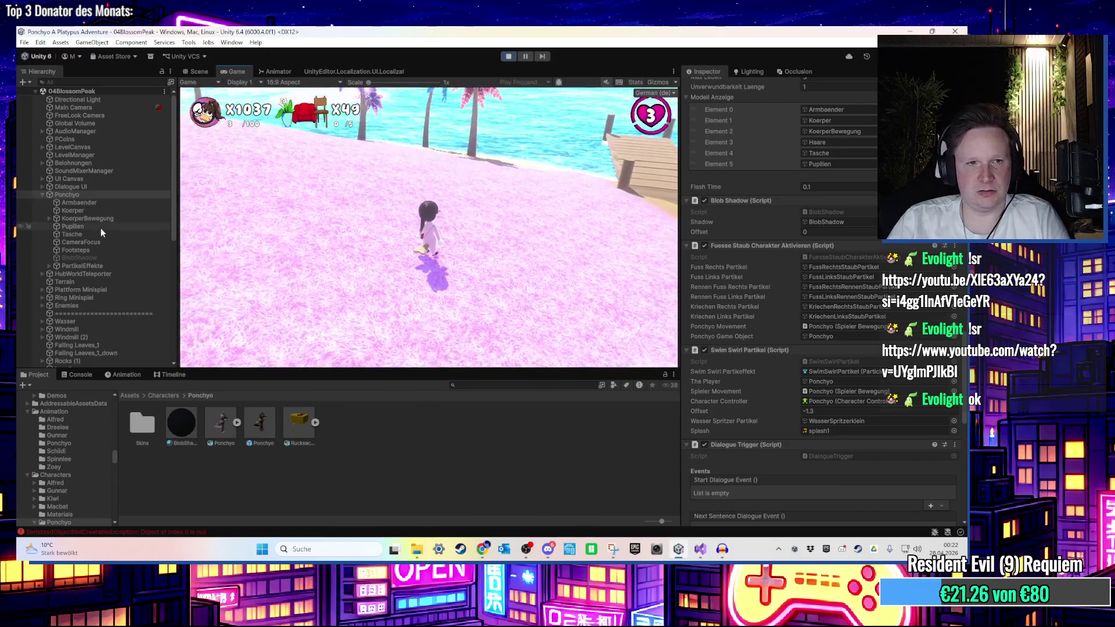
Set the BlobShadow Mesh Renderer's Cast Shadows to On
{"action": "left_click", "coordinate": [134, 256]}
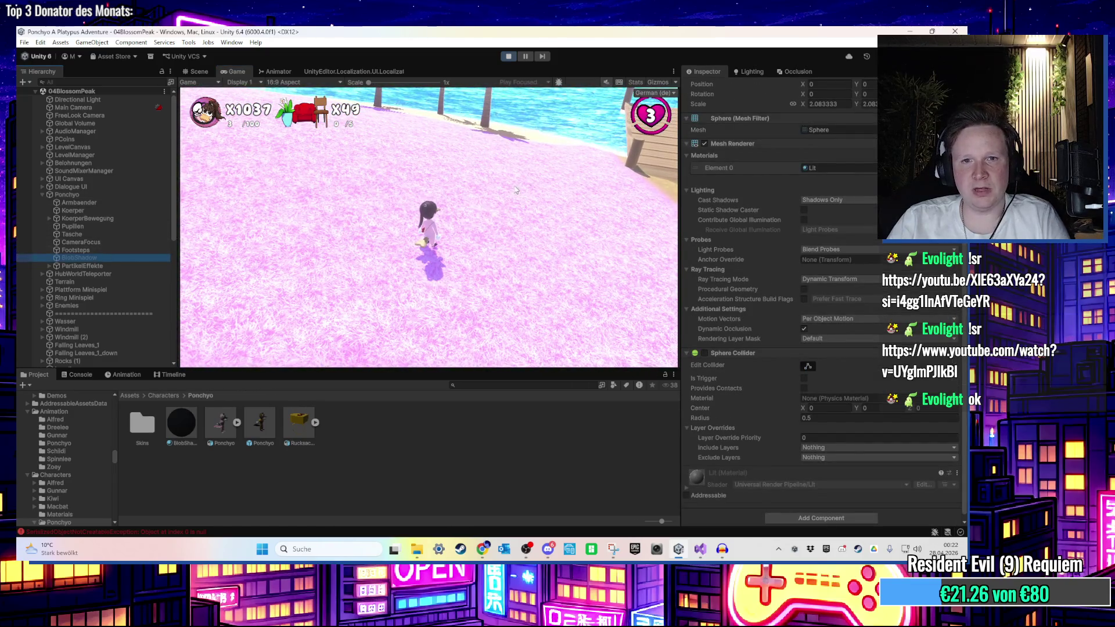
{"action": "left_click", "coordinate": [836, 200]}
{"action": "left_click", "coordinate": [840, 223]}
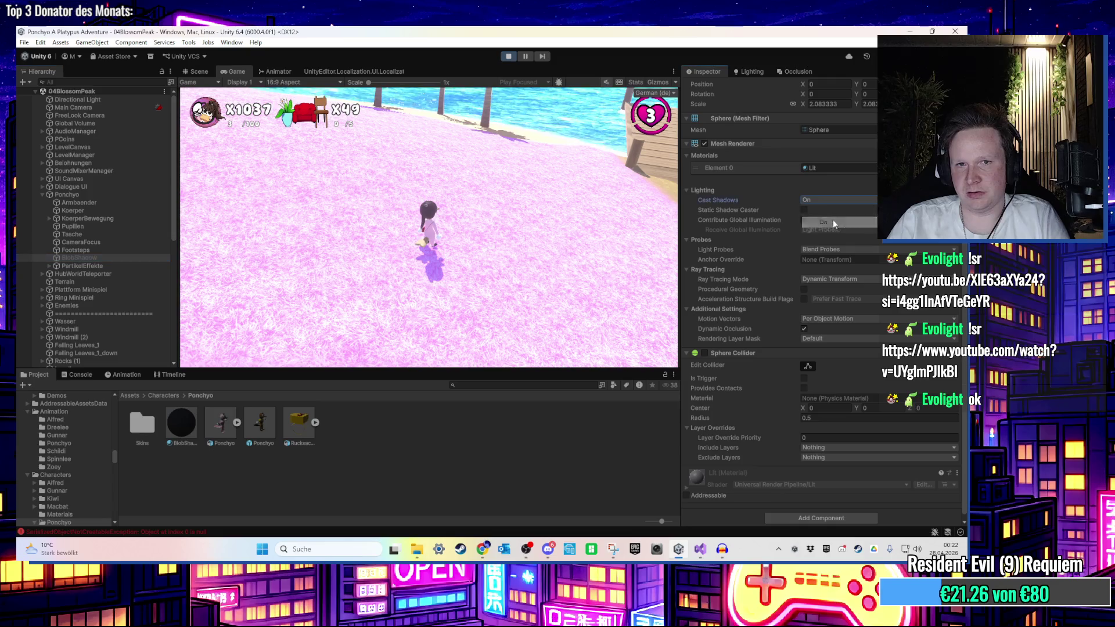
{"action": "left_click", "coordinate": [836, 199]}
{"action": "left_click", "coordinate": [823, 222]}
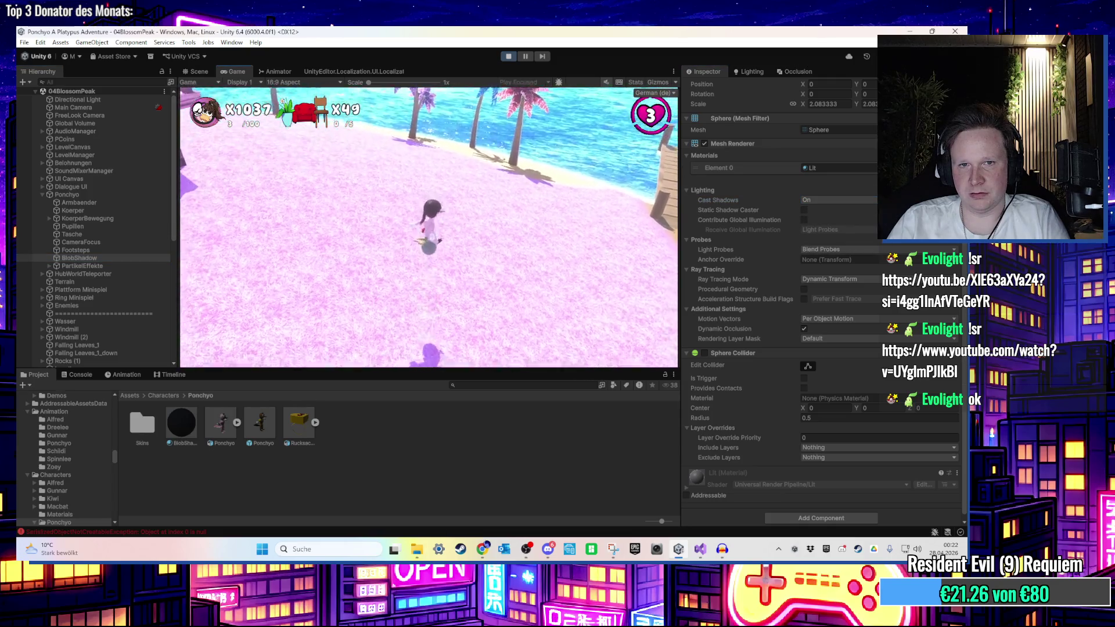
Pause the game to frame the BlobShadow sphere in the Scene view, then resume
{"action": "key", "text": "super"}
{"action": "left_click", "coordinate": [513, 69]}
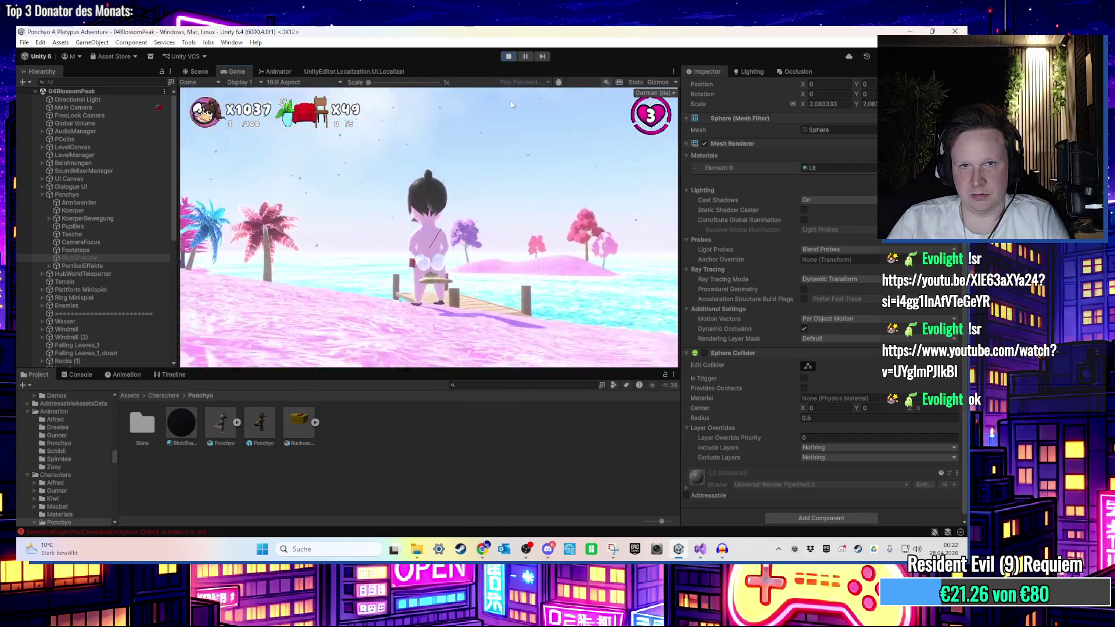
{"action": "left_click", "coordinate": [525, 57]}
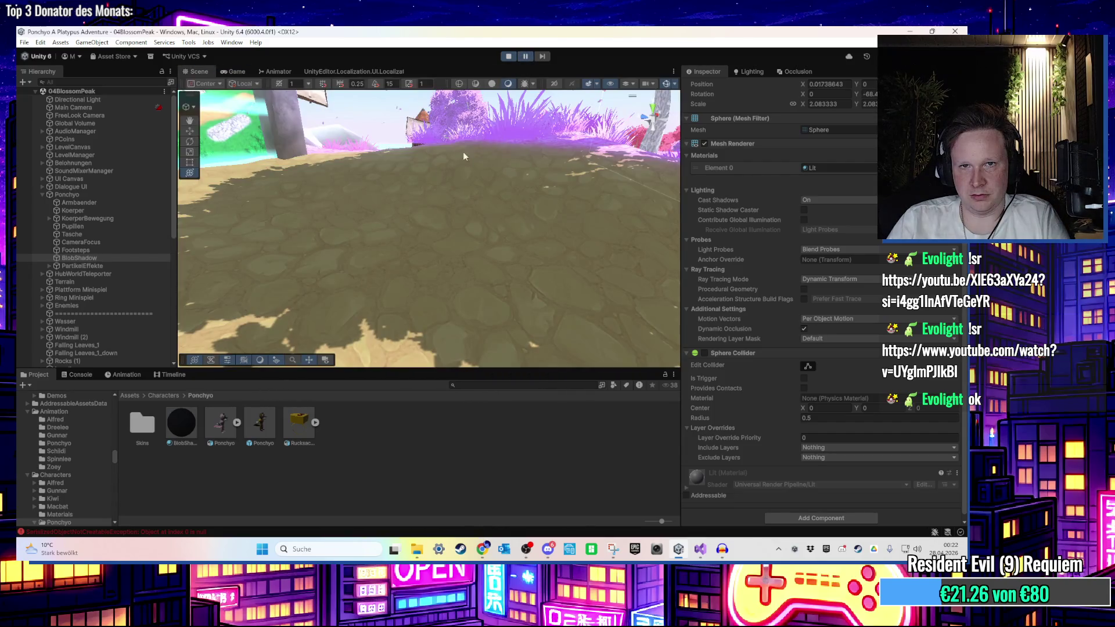
{"action": "double_click", "coordinate": [90, 259]}
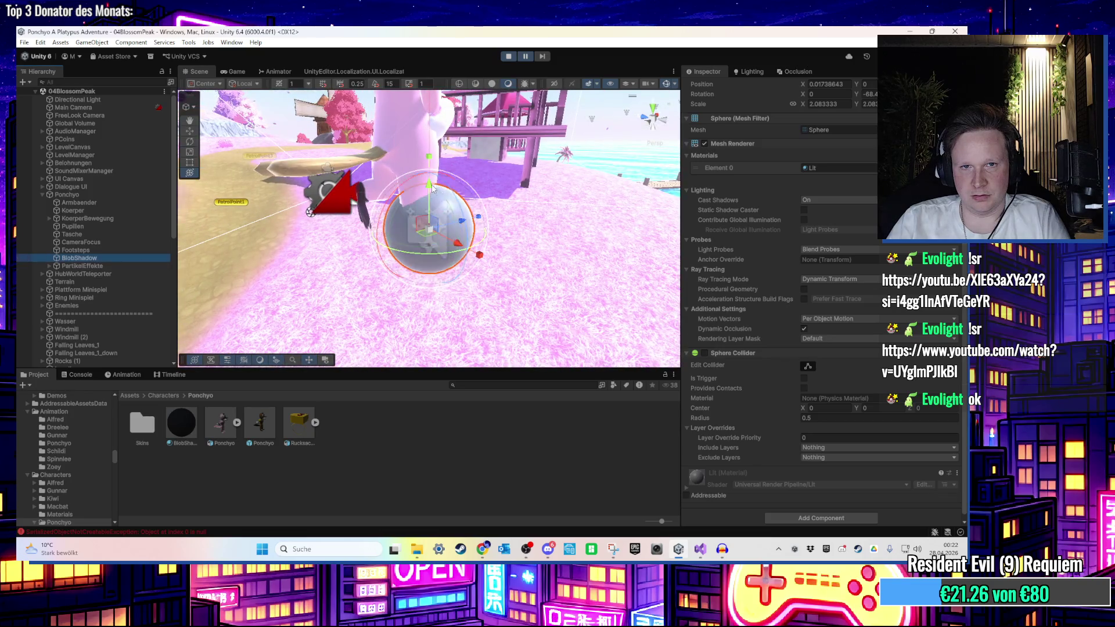
{"action": "left_click", "coordinate": [236, 71]}
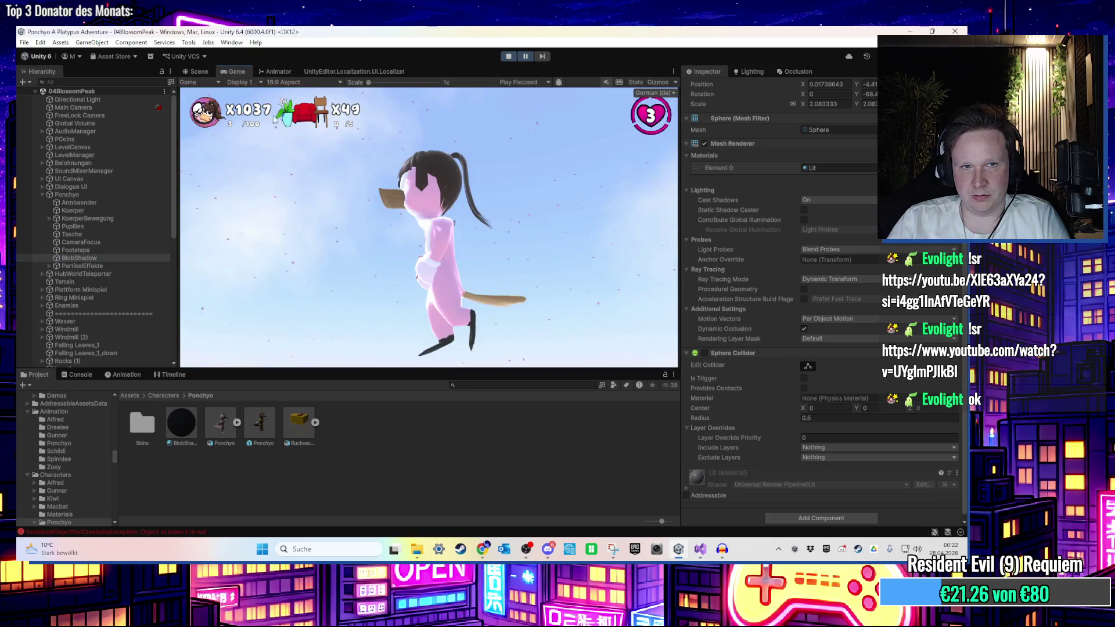
{"action": "left_click", "coordinate": [525, 57]}
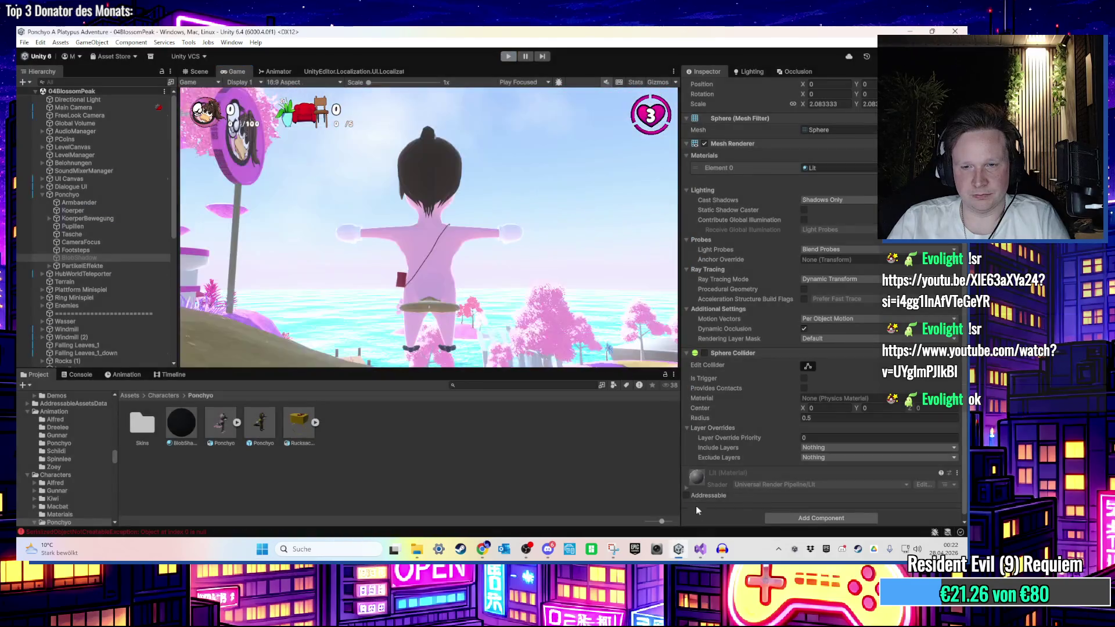
{"action": "left_click", "coordinate": [701, 556]}
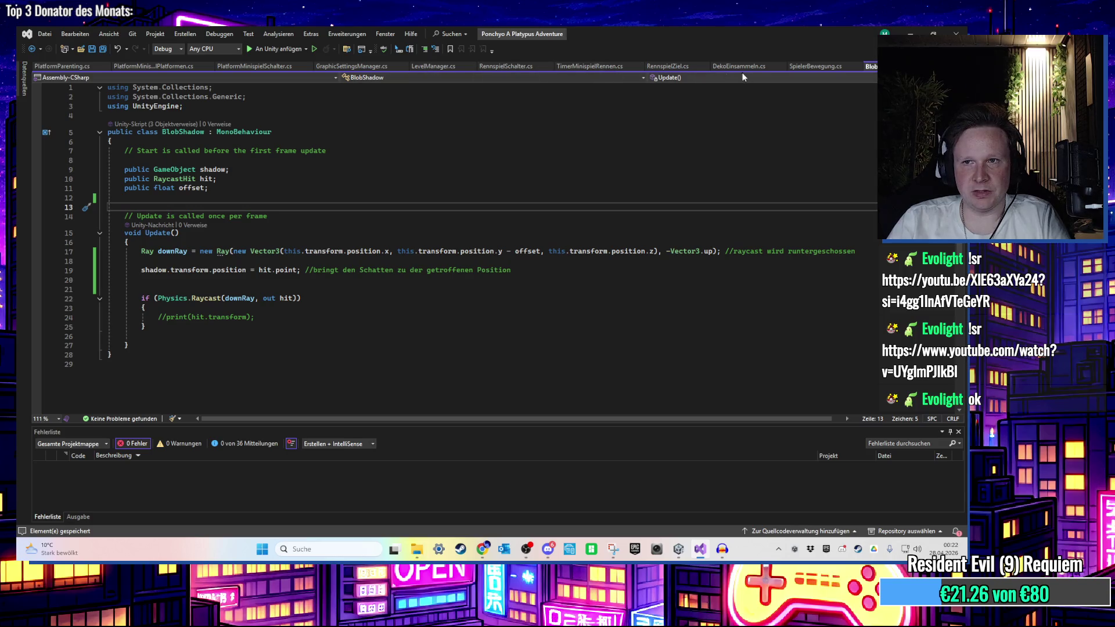
Open SpielerBewegung.cs and search for 'idle' to find the idle-animation block
{"action": "left_click", "coordinate": [816, 67]}
{"action": "left_click", "coordinate": [513, 223]}
{"action": "key", "text": "ctrl+f"}
{"action": "type", "text": "idle"}
{"action": "key", "text": "Return"}
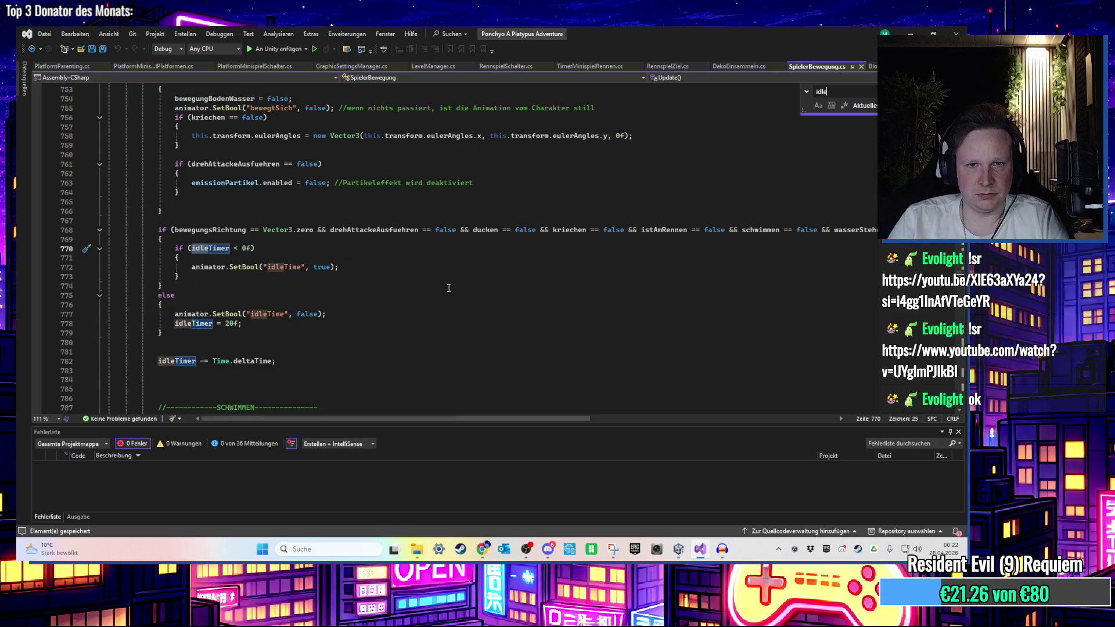
{"action": "key", "text": "Escape"}
Add 'einfacherSprung == false' to the idle condition on line 768 and save
{"action": "left_click", "coordinate": [405, 285]}
{"action": "left_click", "coordinate": [404, 301]}
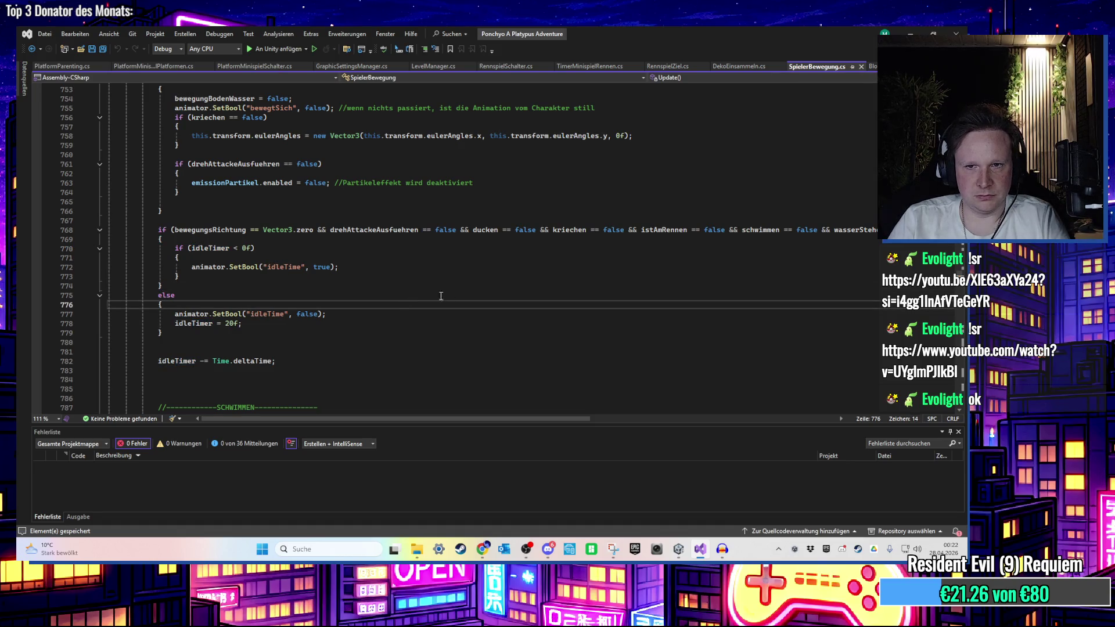
{"action": "left_click", "coordinate": [894, 230]}
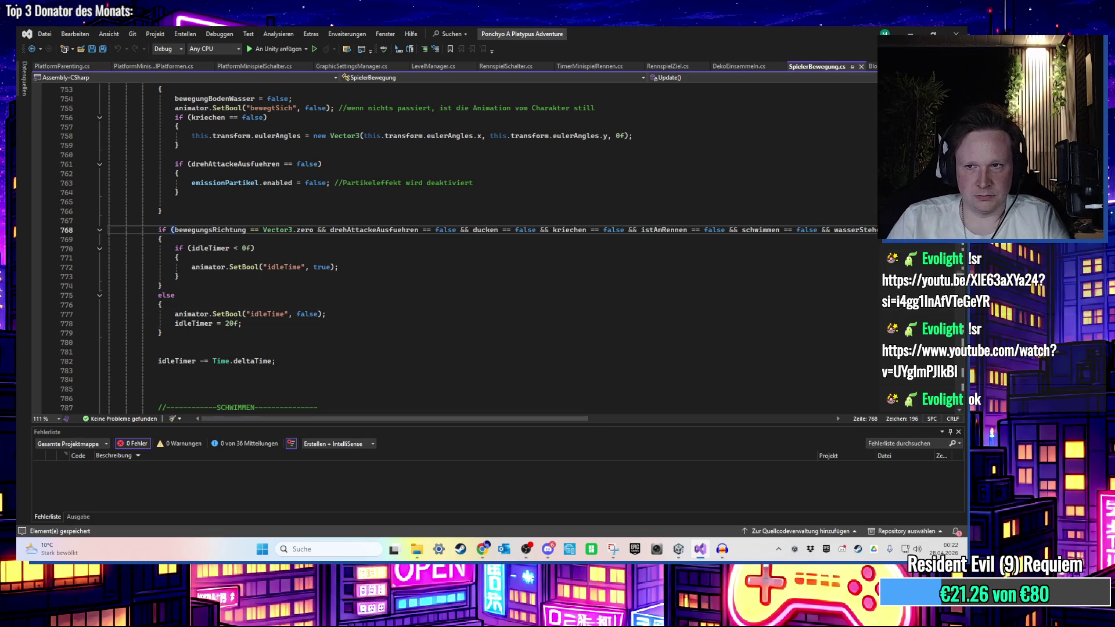
{"action": "type", "text": "e"}
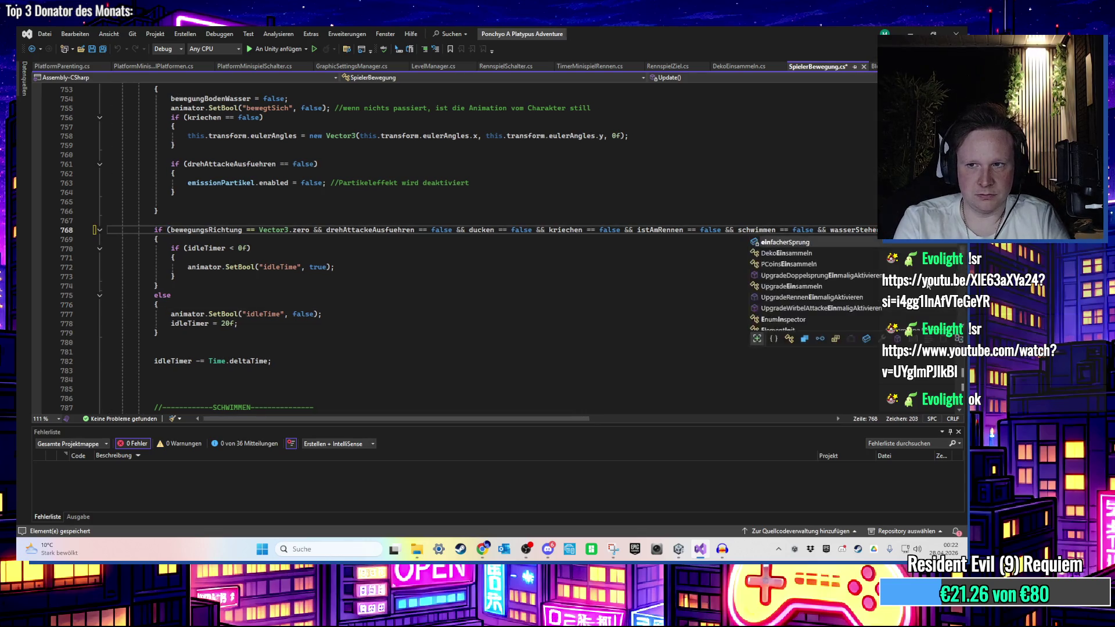
{"action": "type", "text": "infach"}
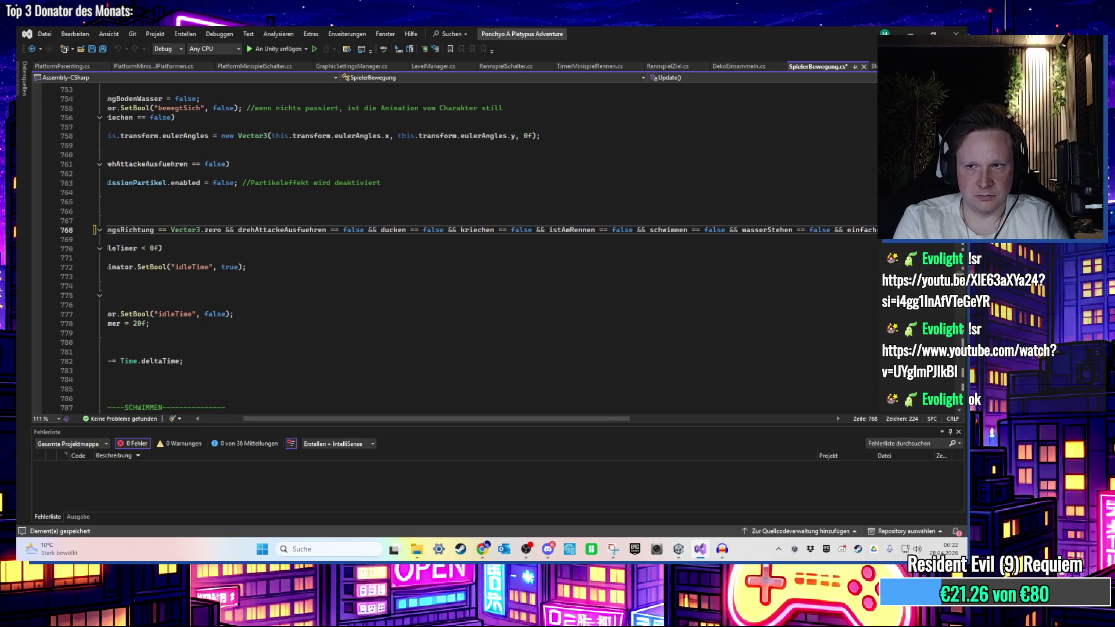
{"action": "type", "text": "erp"}
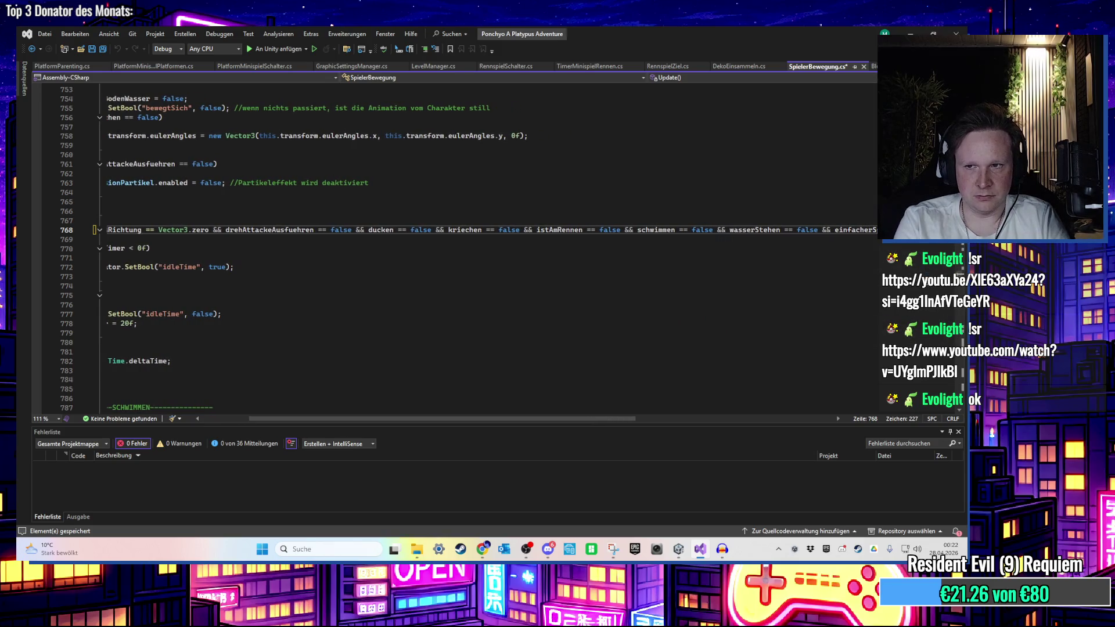
{"action": "type", "text": "prung == false &&"}
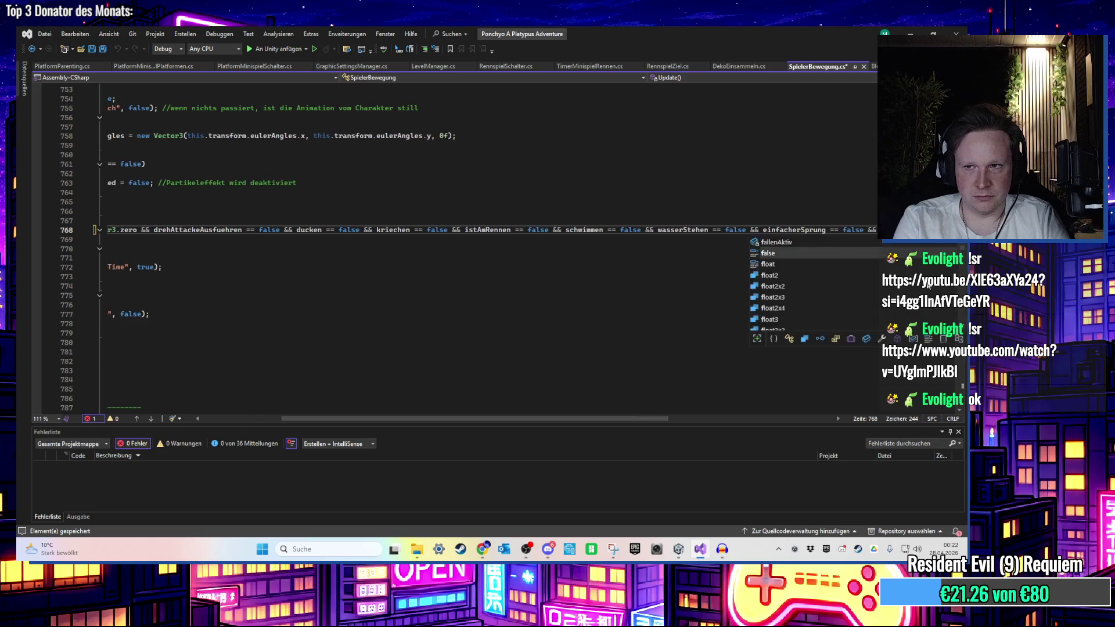
{"action": "left_click", "coordinate": [601, 279]}
{"action": "key", "text": "ctrl+s"}
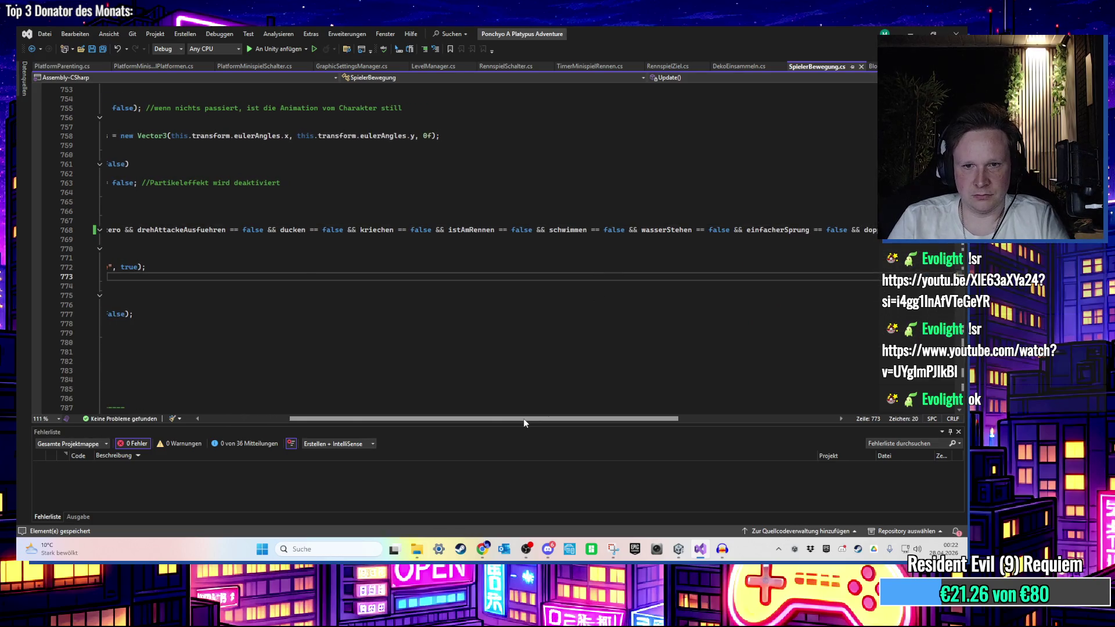
{"action": "left_click_drag", "start_coordinate": [523, 418], "coordinate": [434, 418]}
{"action": "left_click", "coordinate": [374, 332]}
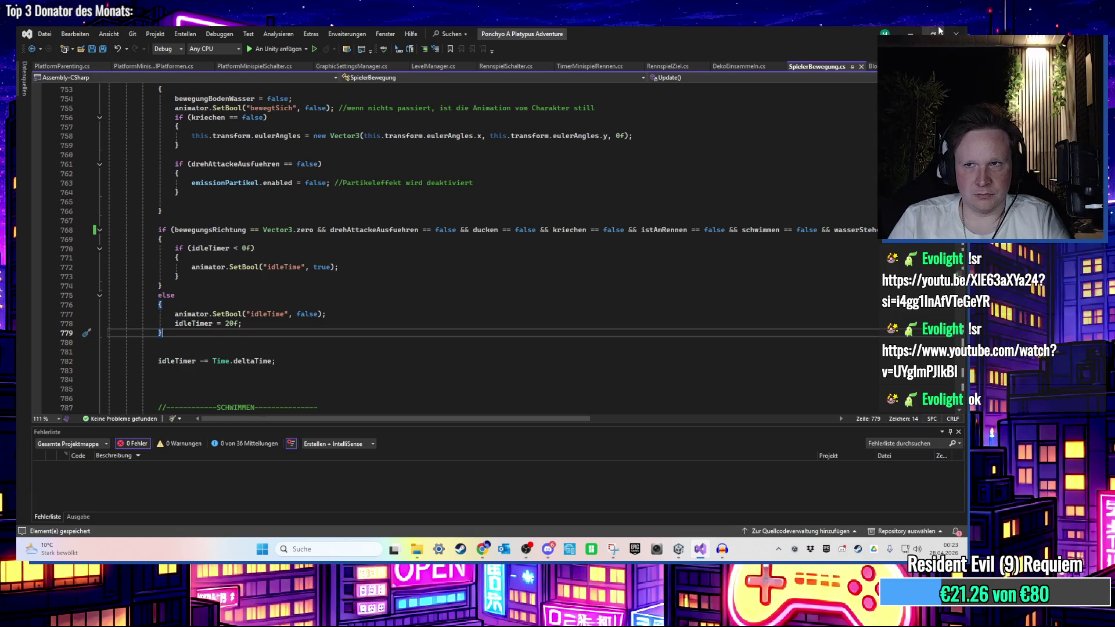
{"action": "left_click", "coordinate": [946, 30]}
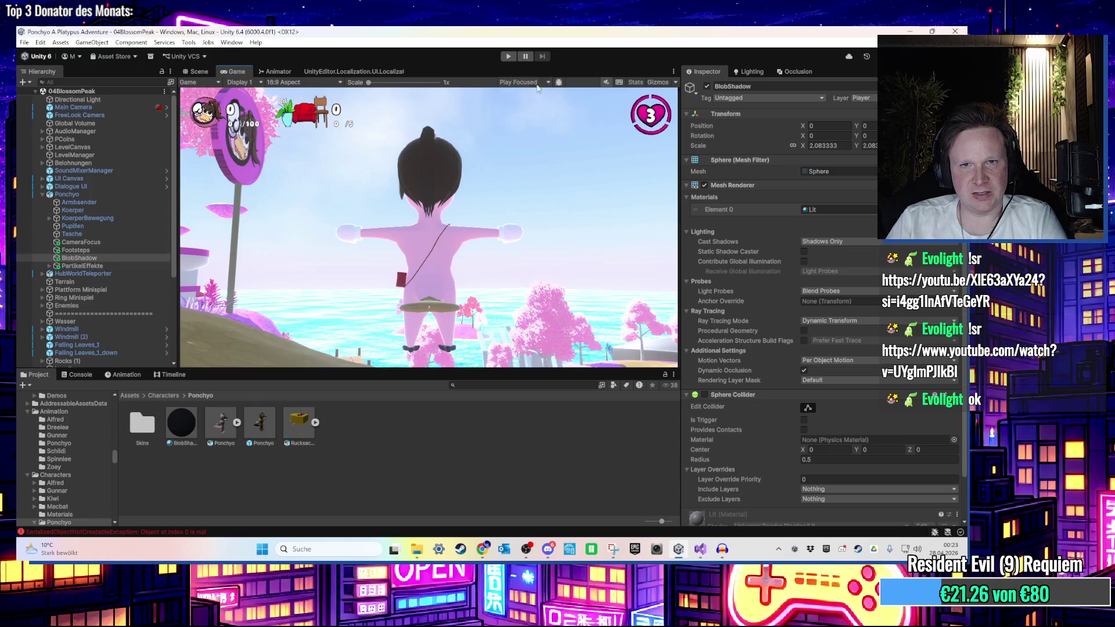
Start the game and inspect Ponchyo's PartikelEffekte, Tasche and Footsteps children while running
{"action": "left_click", "coordinate": [511, 60]}
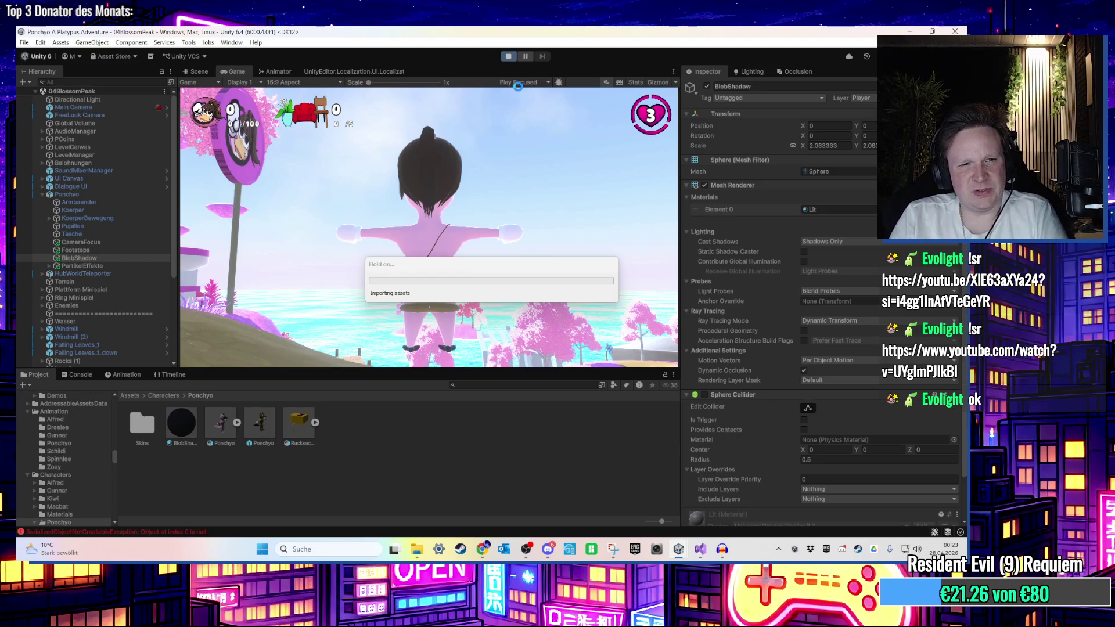
{"action": "left_click", "coordinate": [84, 267]}
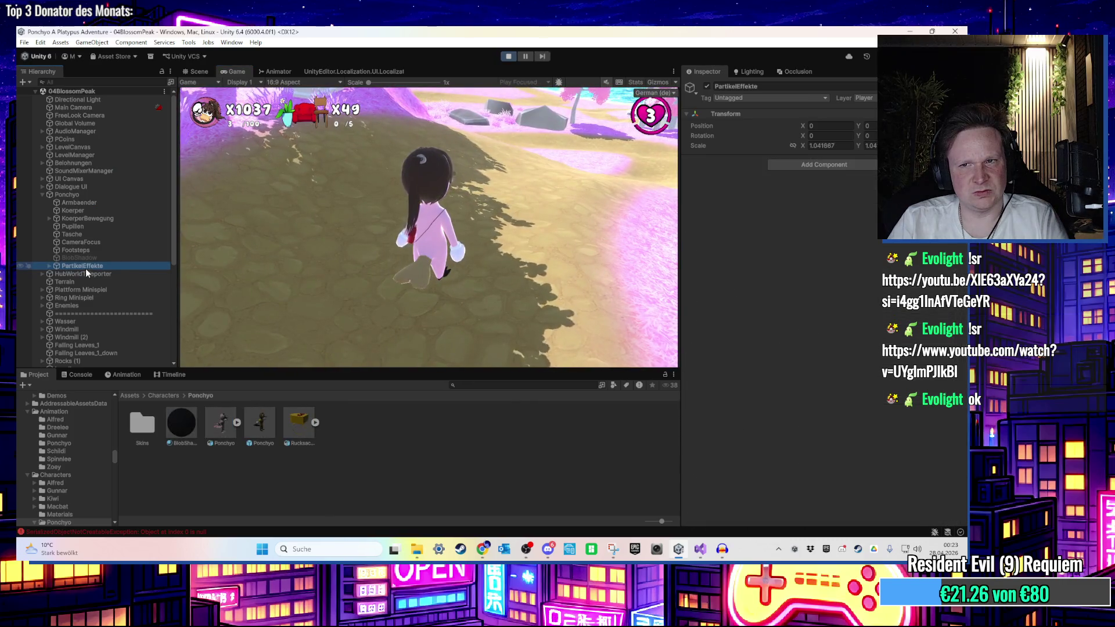
{"action": "left_click", "coordinate": [407, 233]}
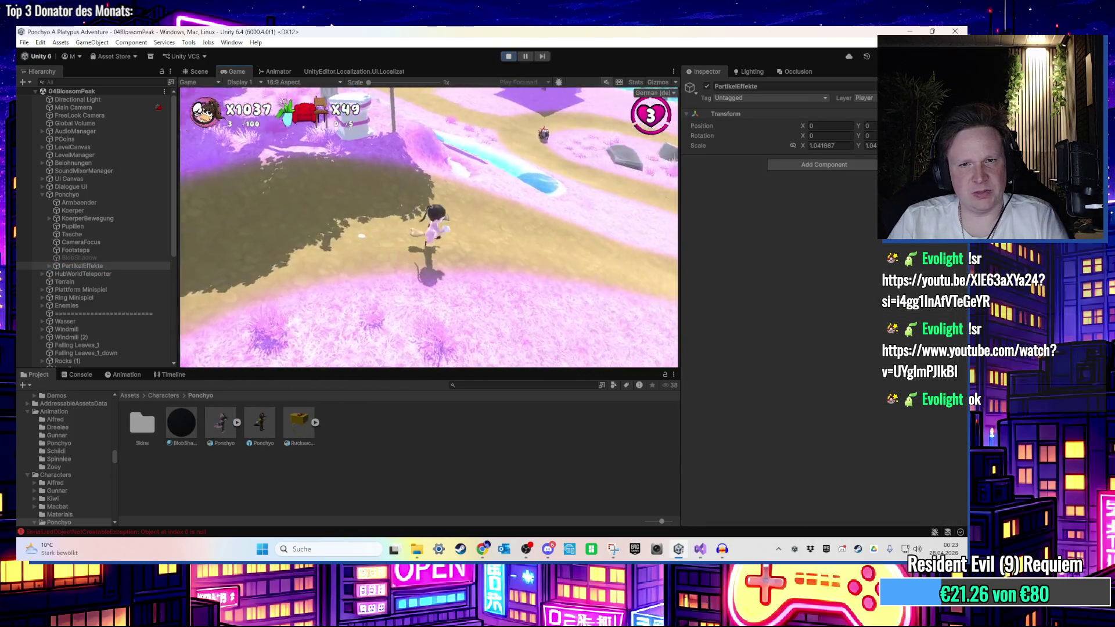
{"action": "key", "text": "super"}
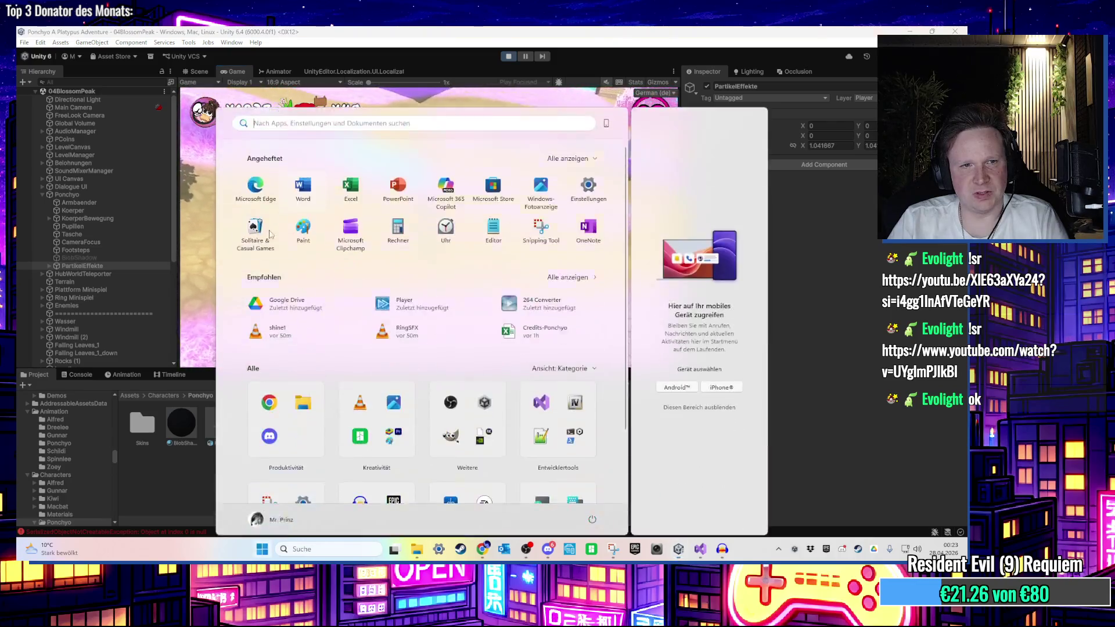
{"action": "key", "text": "super"}
{"action": "left_click", "coordinate": [72, 234]}
{"action": "left_click", "coordinate": [428, 226]}
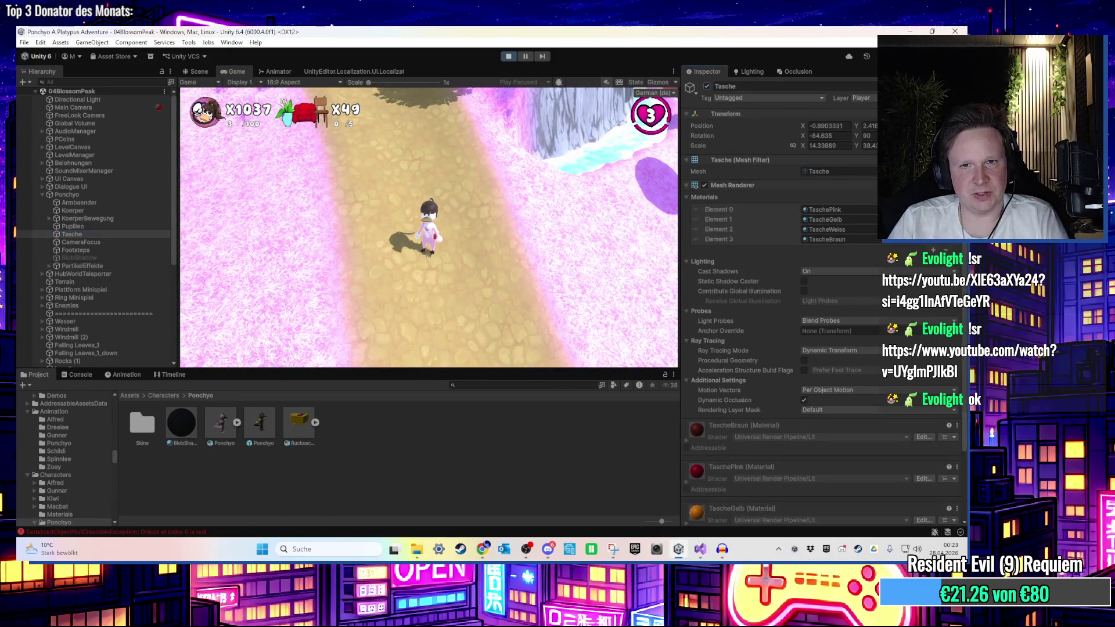
{"action": "key", "text": "super"}
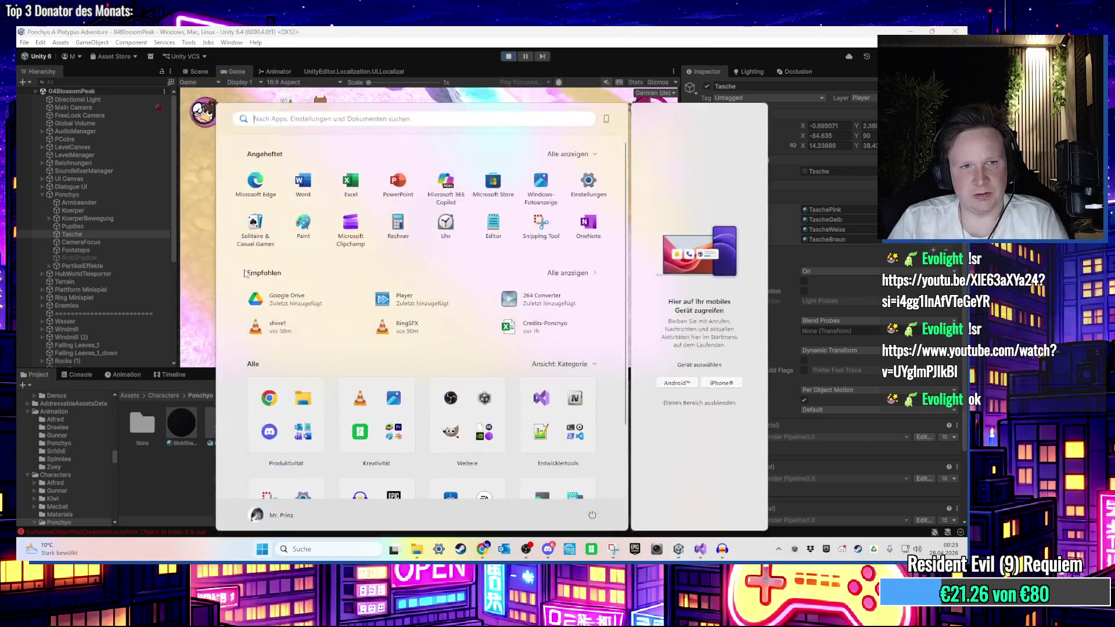
{"action": "key", "text": "super"}
{"action": "left_click", "coordinate": [125, 266]}
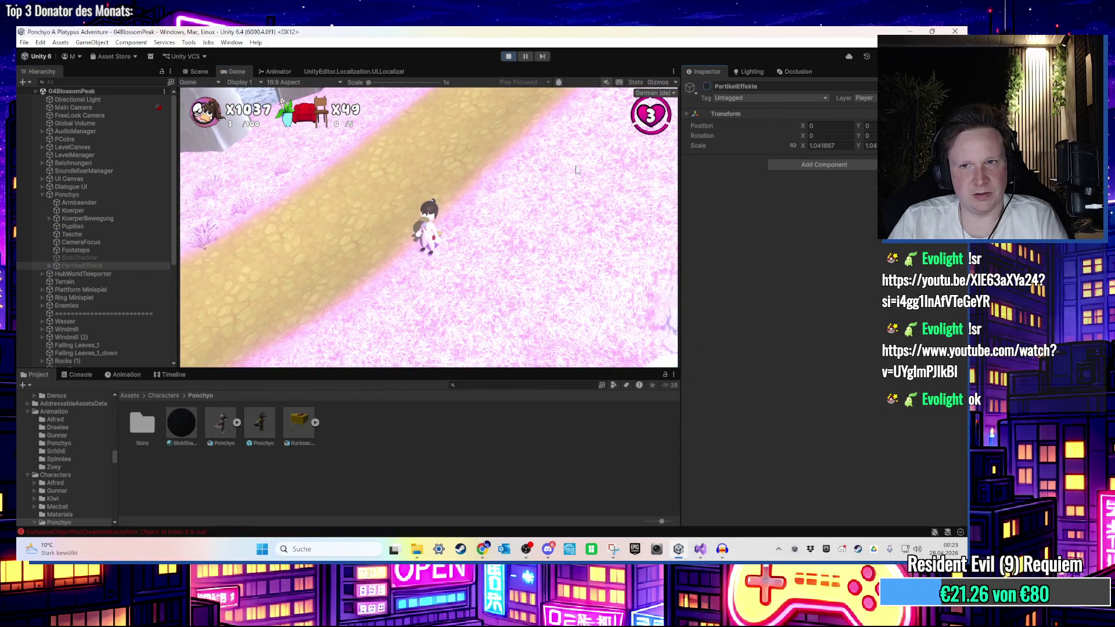
{"action": "key", "text": "super"}
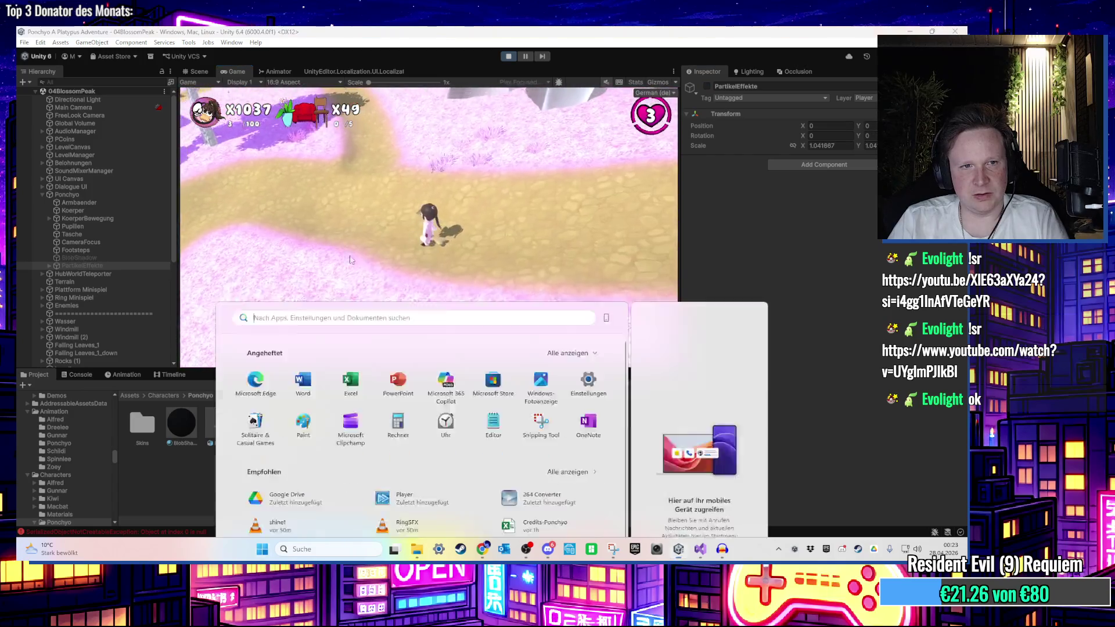
{"action": "key", "text": "super"}
{"action": "left_click", "coordinate": [97, 252]}
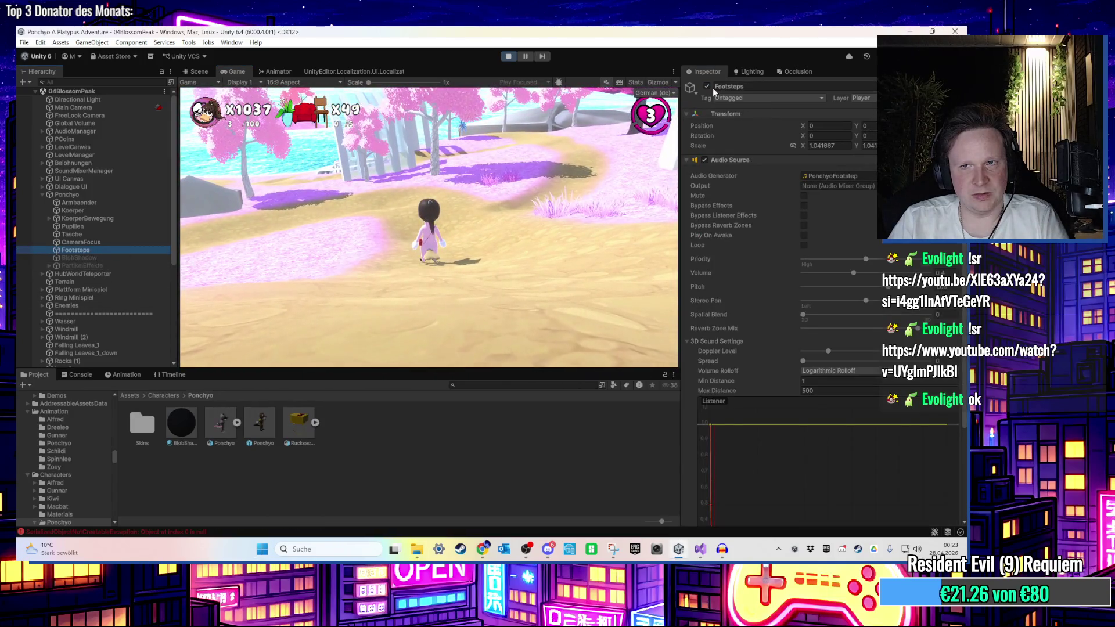
{"action": "key", "text": "super"}
{"action": "key", "text": "super"}
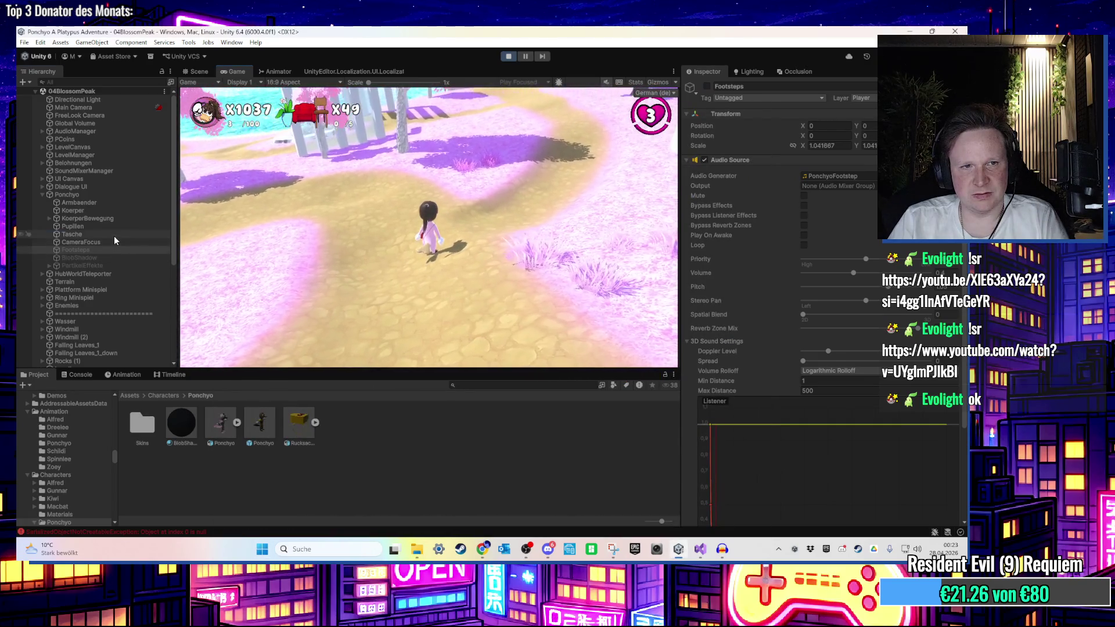
Uncheck the Tasche bag in the Inspector and delete it from the running scene
{"action": "left_click", "coordinate": [114, 236]}
{"action": "left_click", "coordinate": [708, 89]}
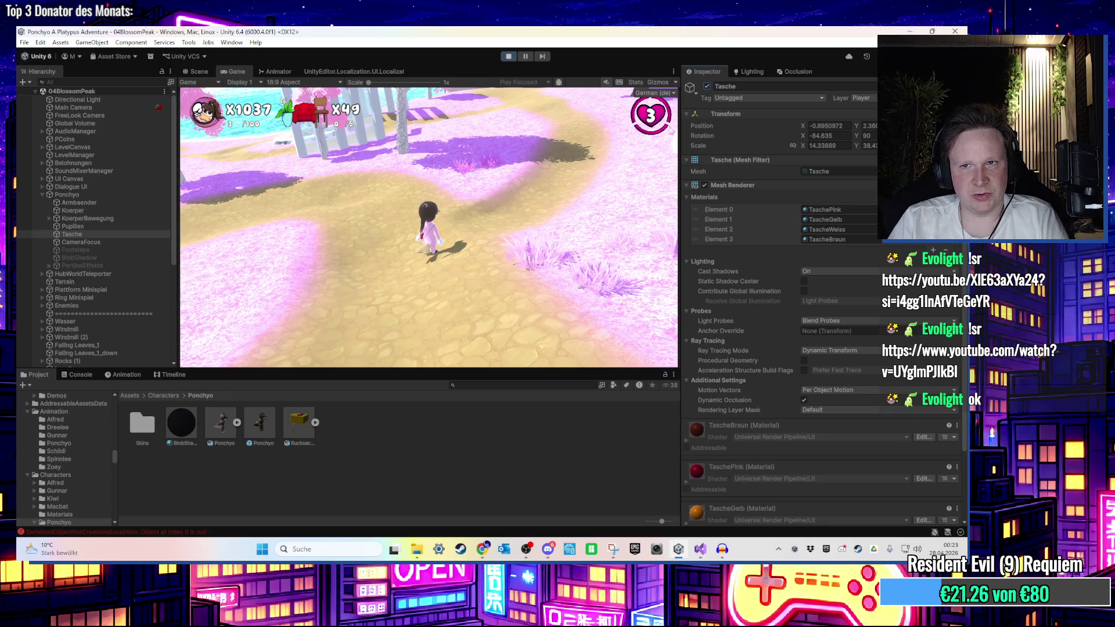
{"action": "left_click", "coordinate": [708, 87]}
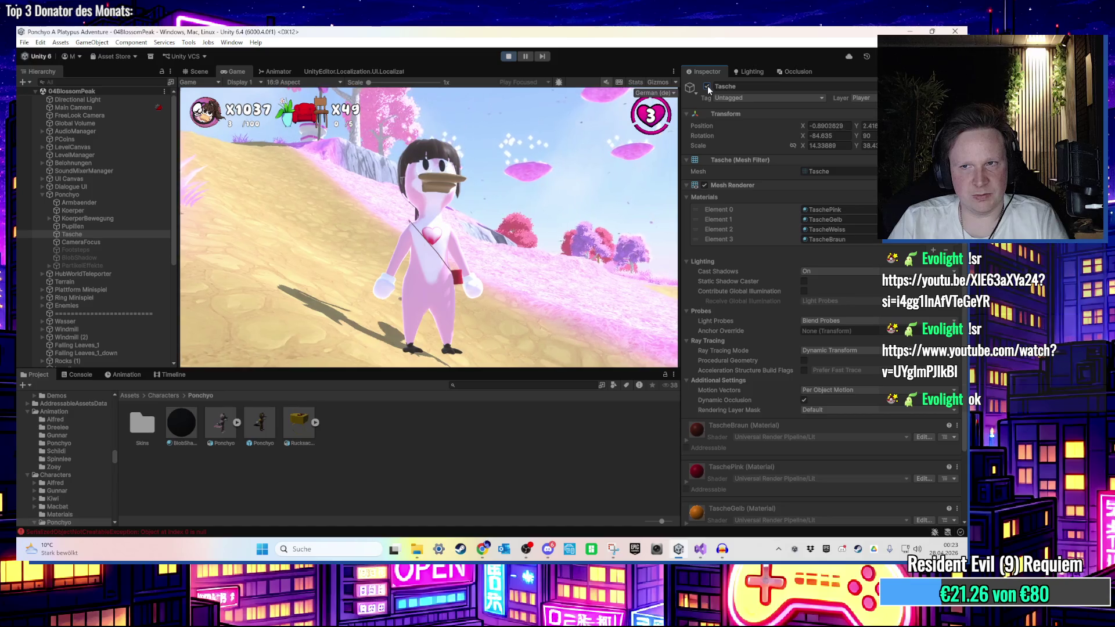
{"action": "left_click", "coordinate": [96, 234]}
{"action": "key", "text": "Delete"}
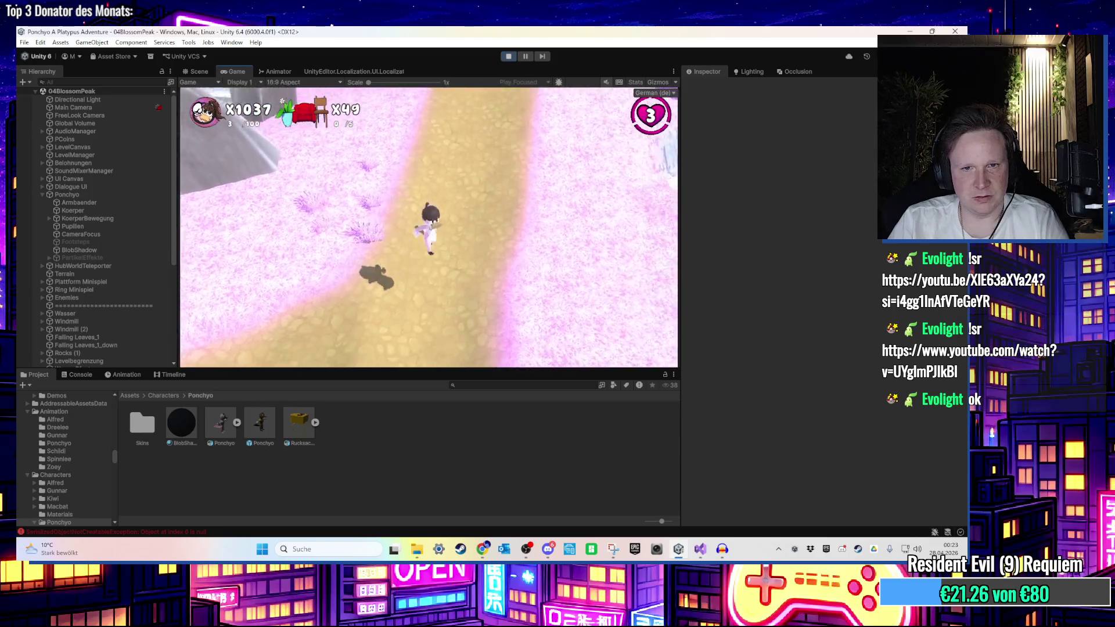
{"action": "key", "text": "super"}
{"action": "key", "text": "super"}
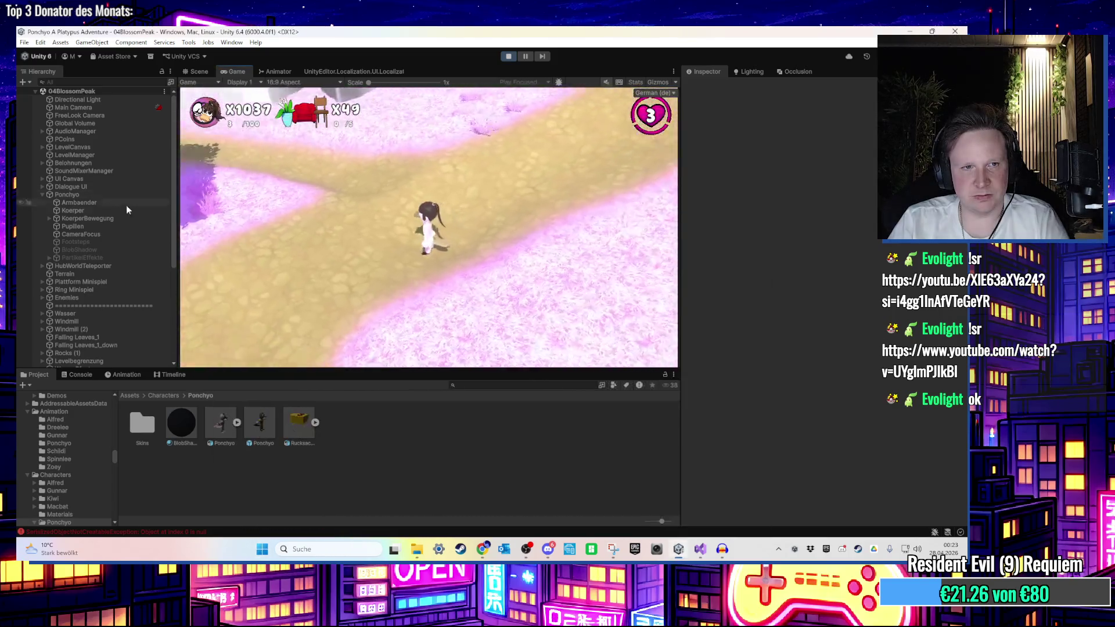
{"action": "left_click", "coordinate": [103, 242]}
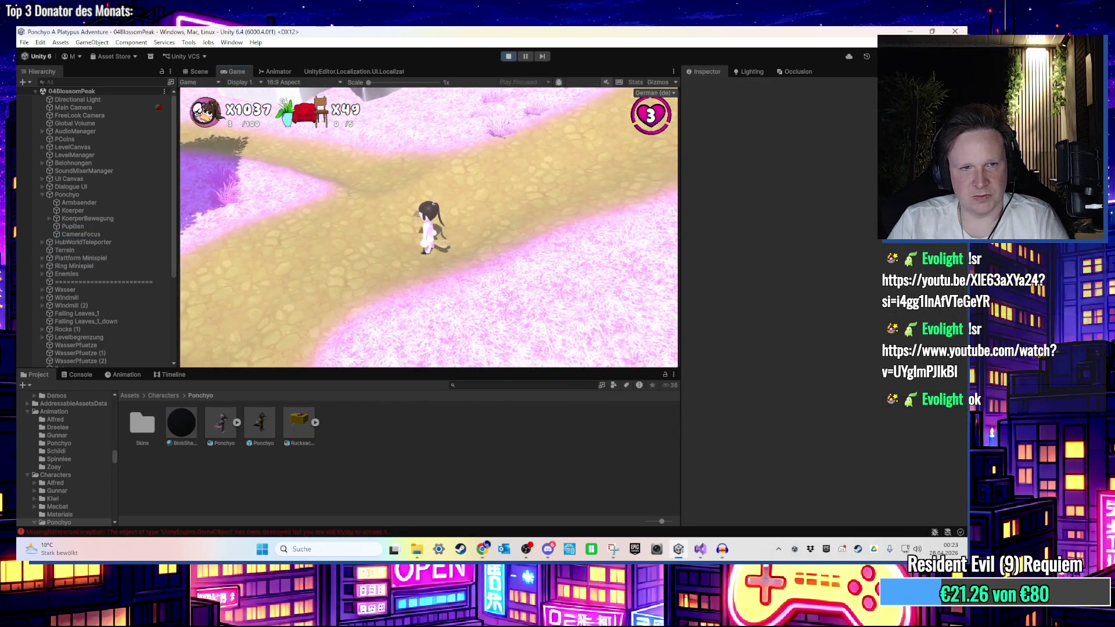
{"action": "key", "text": "super"}
{"action": "key", "text": "super"}
Restart play mode and frame the BlobShadow object in the Scene view
{"action": "left_click", "coordinate": [508, 57]}
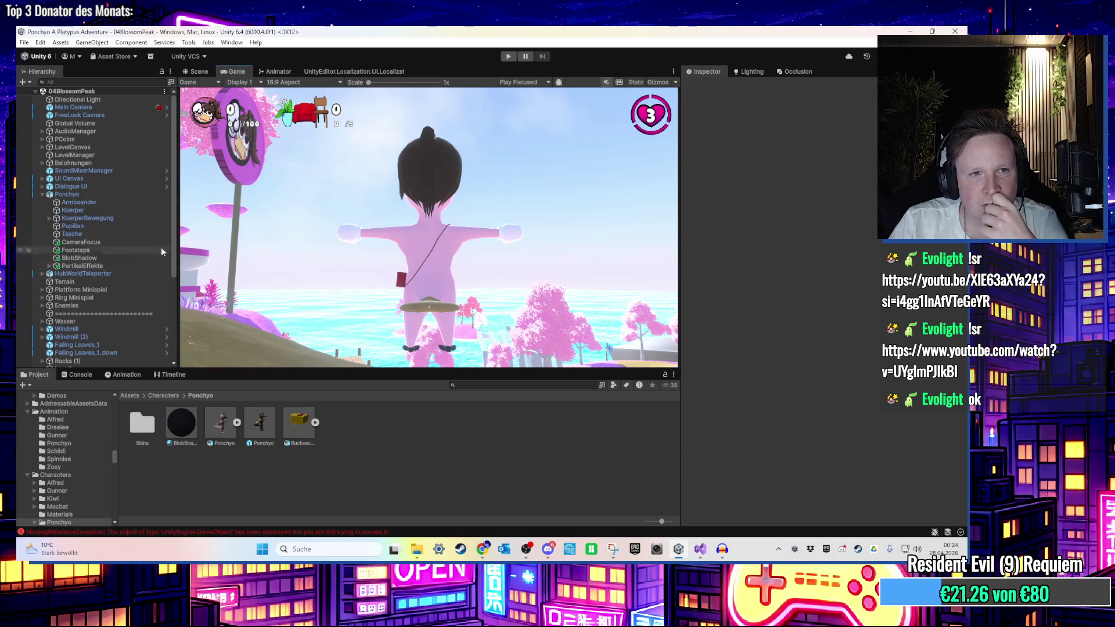
{"action": "left_click", "coordinate": [508, 57]}
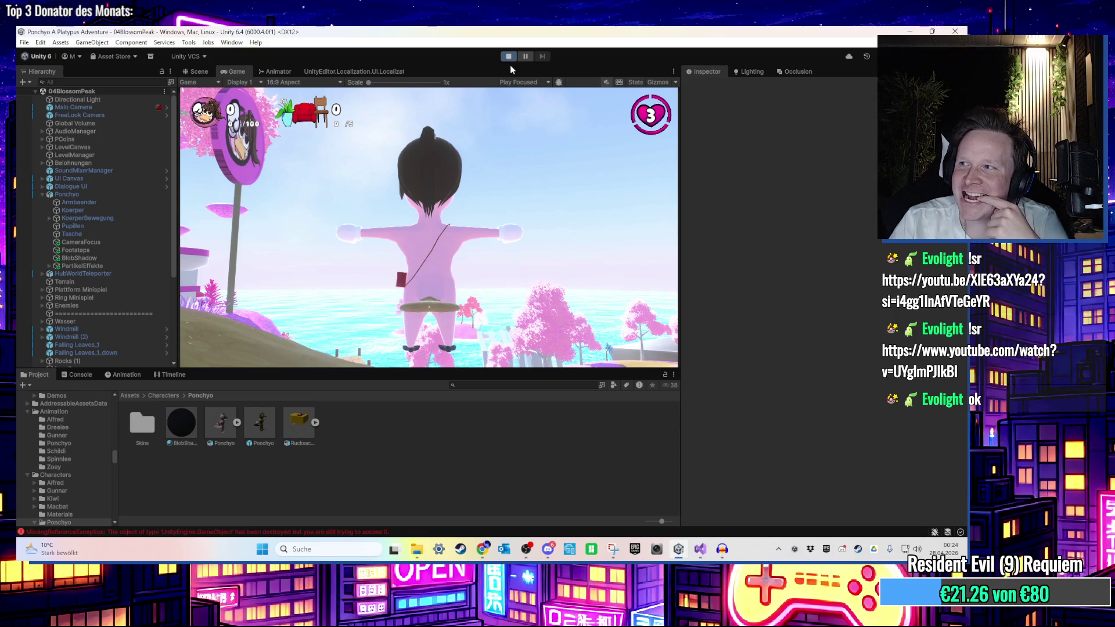
{"action": "left_click", "coordinate": [110, 260]}
{"action": "left_click", "coordinate": [192, 72]}
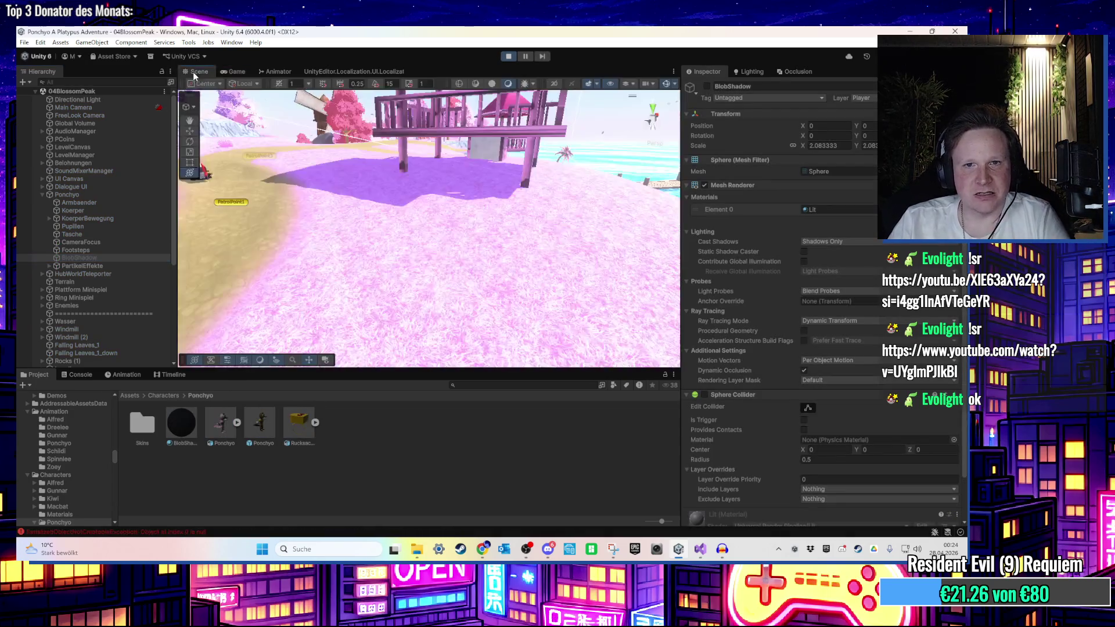
{"action": "key", "text": "f"}
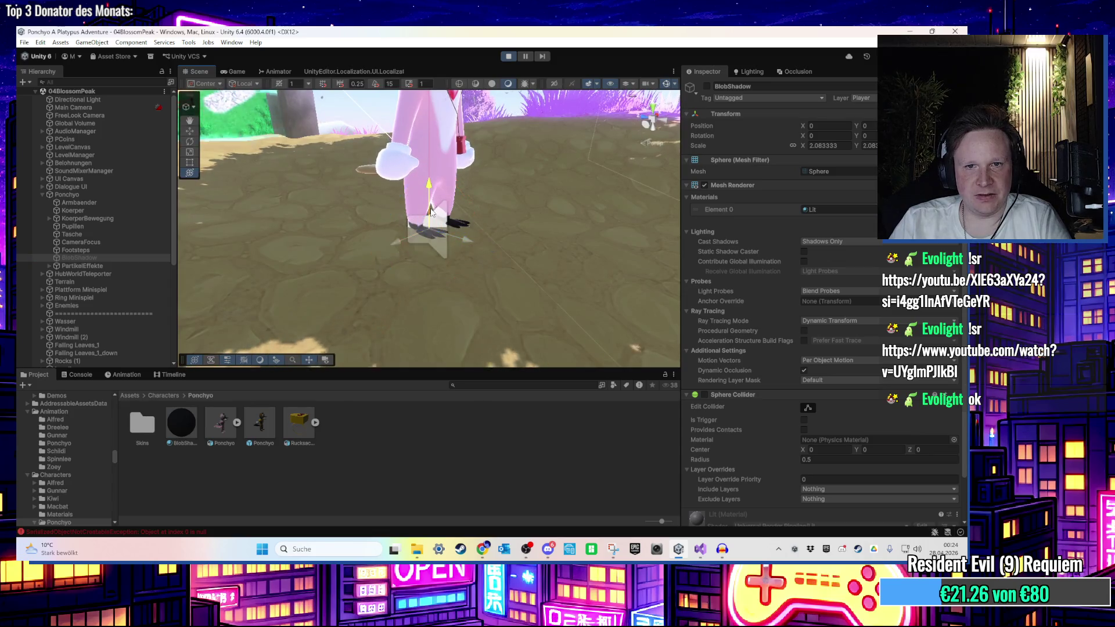
Stop the game and drag BlobShadow down to Y position -0.74
{"action": "left_click", "coordinate": [513, 58]}
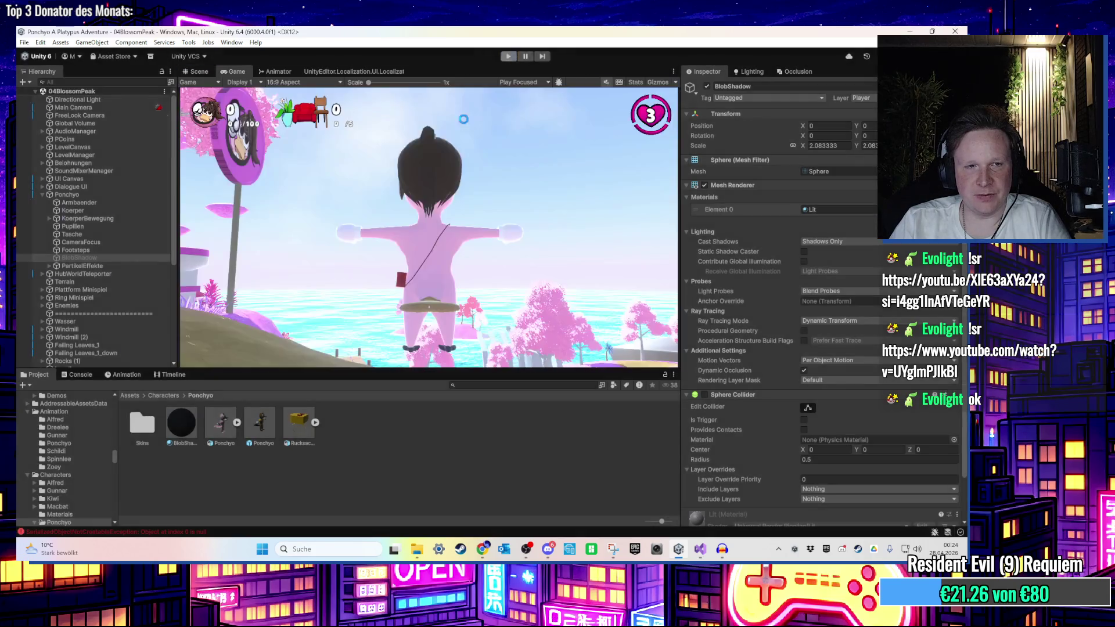
{"action": "left_click", "coordinate": [194, 72]}
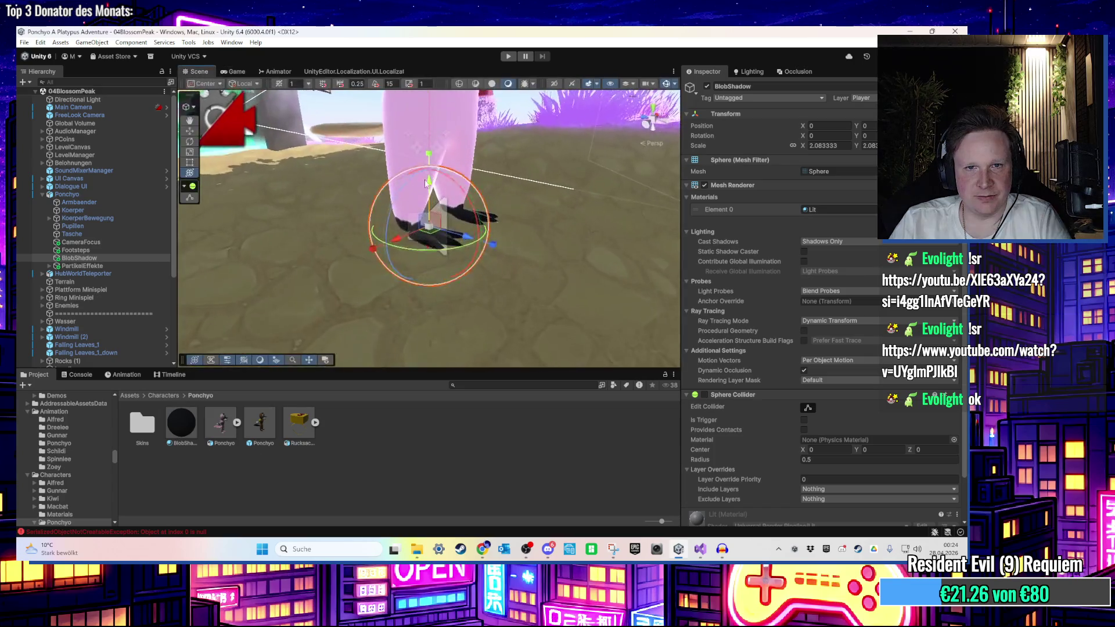
{"action": "left_click_drag", "start_coordinate": [434, 158], "coordinate": [436, 212]}
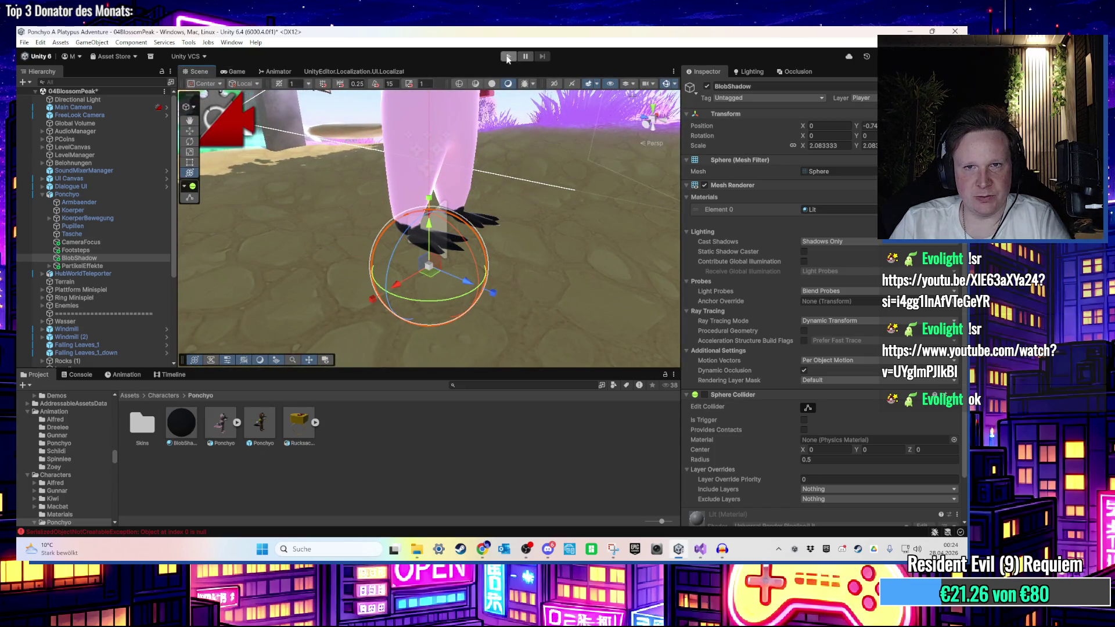
Play-test the lowered shadow, stop, and select PartikelEffekte at position 0, 0
{"action": "key", "text": "ctrl+p"}
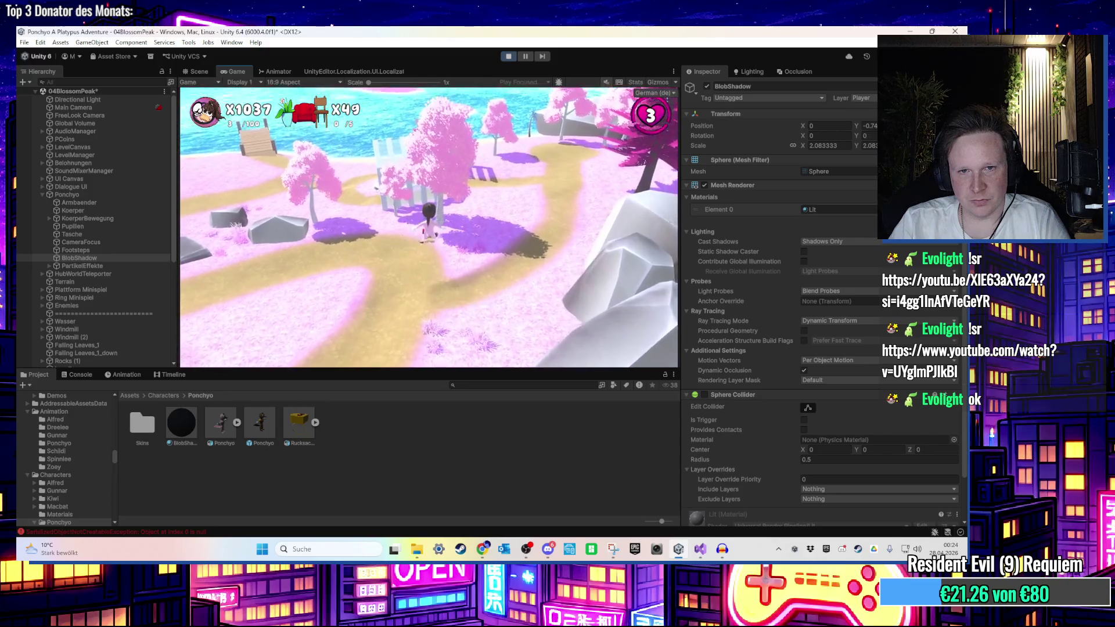
{"action": "key", "text": "super"}
{"action": "left_click", "coordinate": [508, 57]}
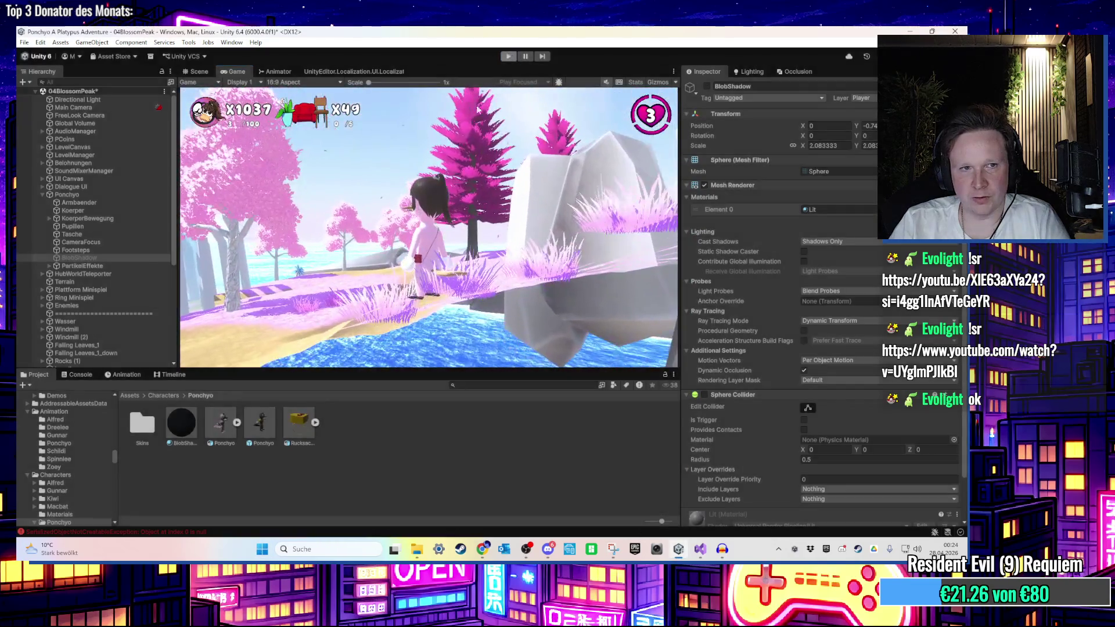
{"action": "scroll", "coordinate": [430, 228], "scroll_direction": "down", "scroll_amount": 5}
{"action": "scroll", "coordinate": [704, 359], "scroll_direction": "down", "scroll_amount": 2}
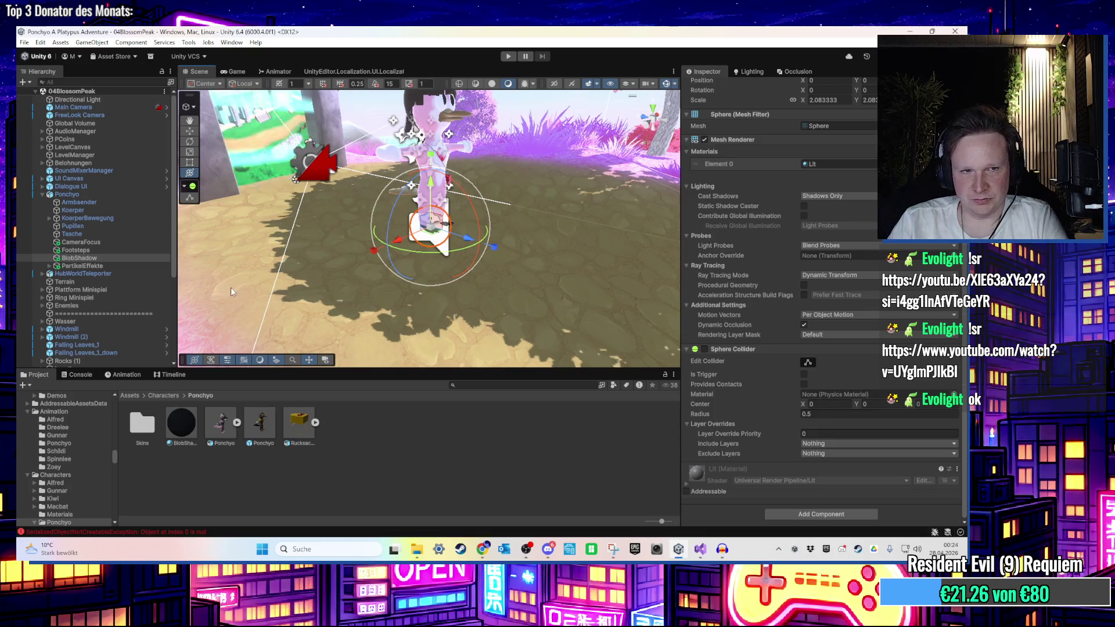
{"action": "left_click", "coordinate": [115, 266]}
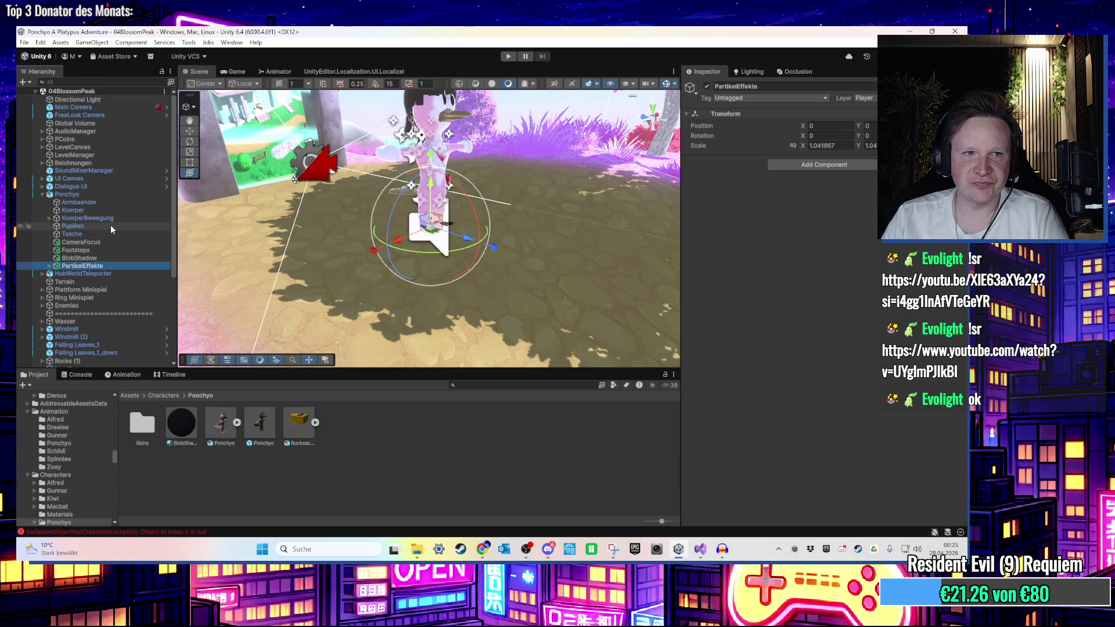
{"action": "scroll", "coordinate": [144, 231], "scroll_direction": "down", "scroll_amount": 5}
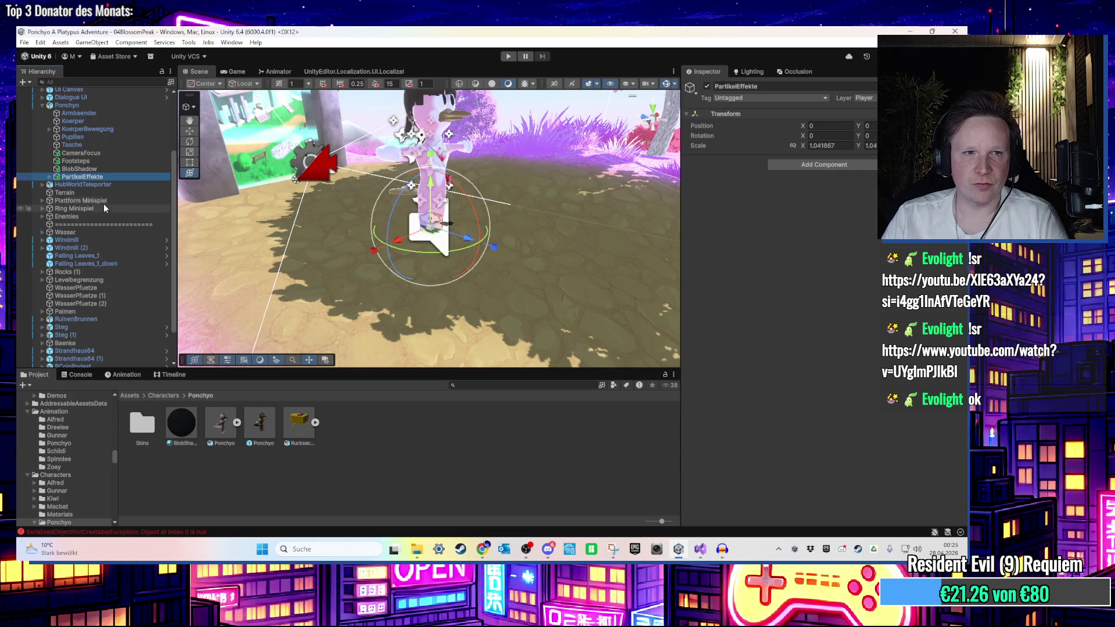
Enter Play mode and hold W to run Ponchyo along the path
{"action": "key", "text": "ctrl+p"}
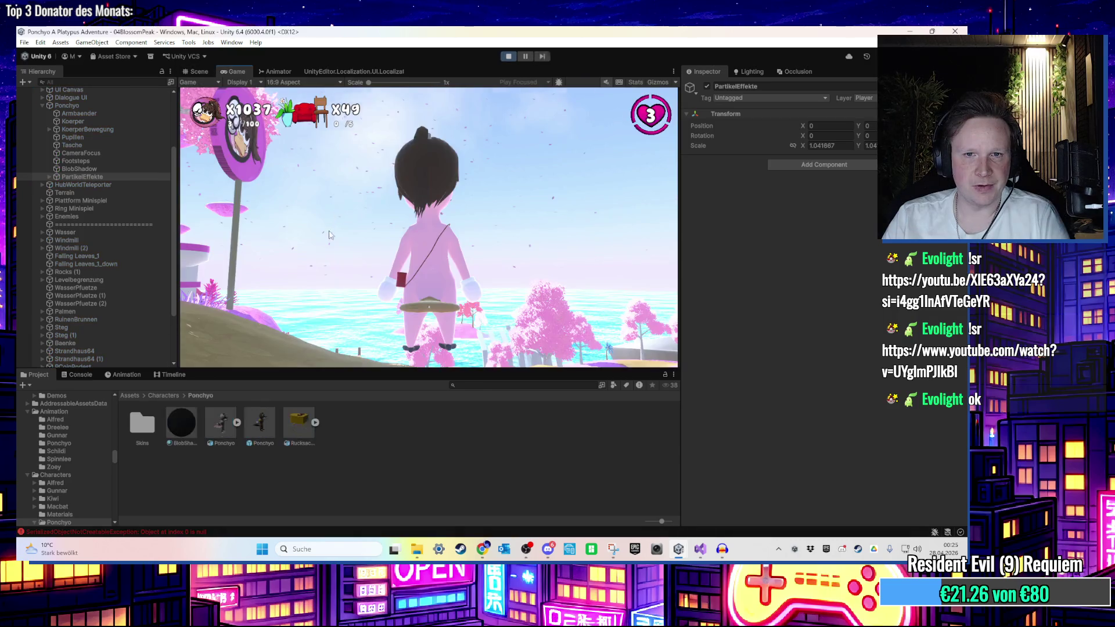
{"action": "key", "text": "w"}
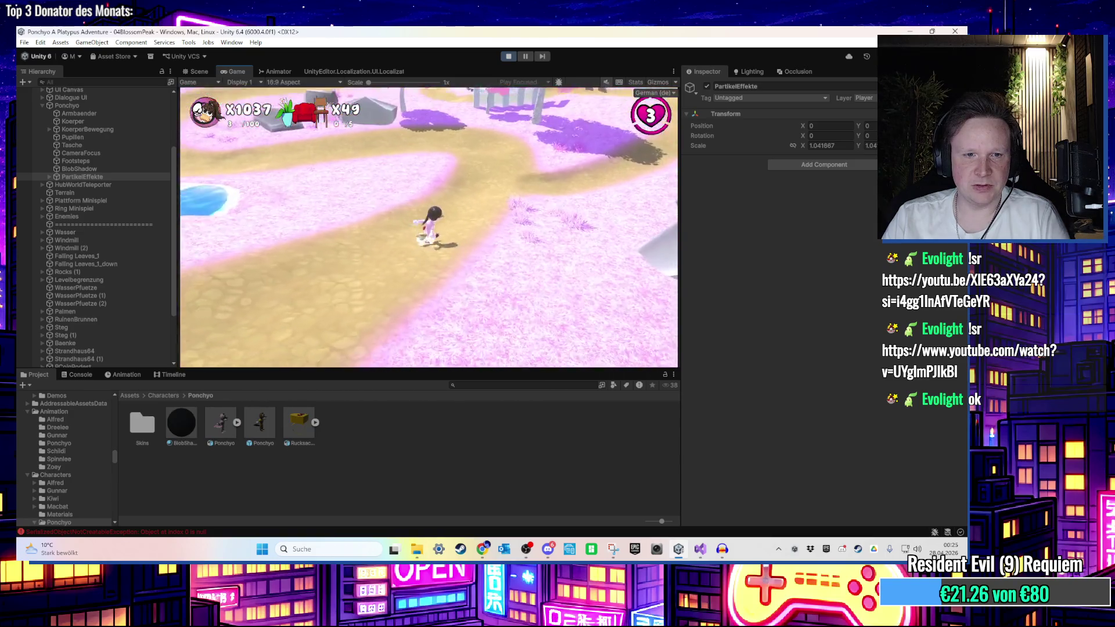
{"action": "key", "text": "super"}
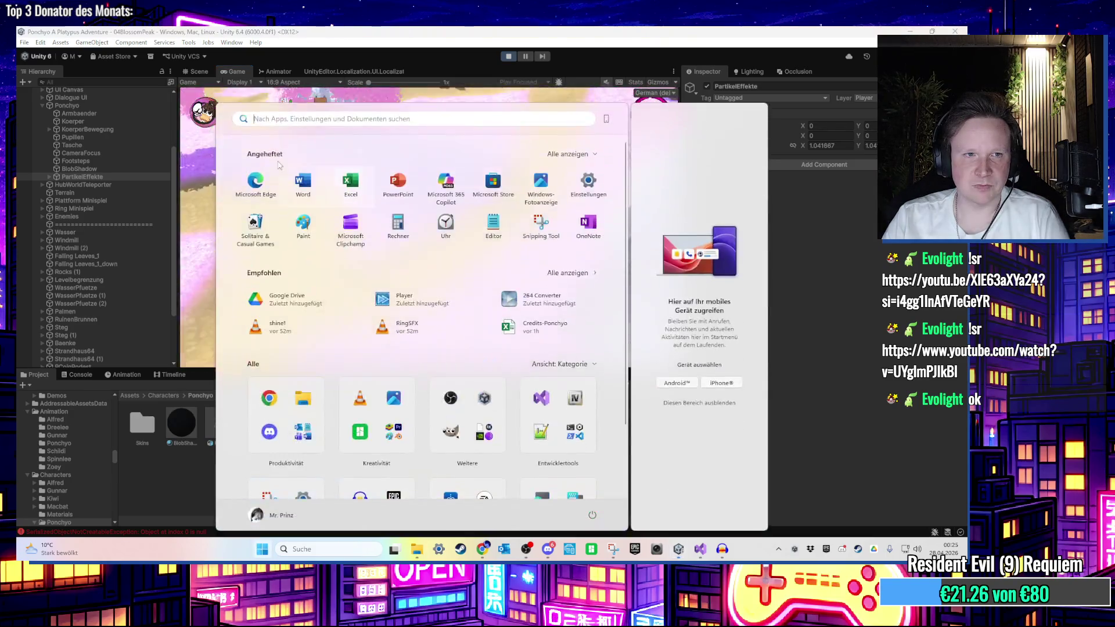
Deactivate Ponchyo's Armbaender through Footsteps objects in the running game
{"action": "key", "text": "Escape"}
{"action": "left_click", "coordinate": [81, 175]}
{"action": "scroll", "coordinate": [105, 211], "scroll_direction": "up", "scroll_amount": 2}
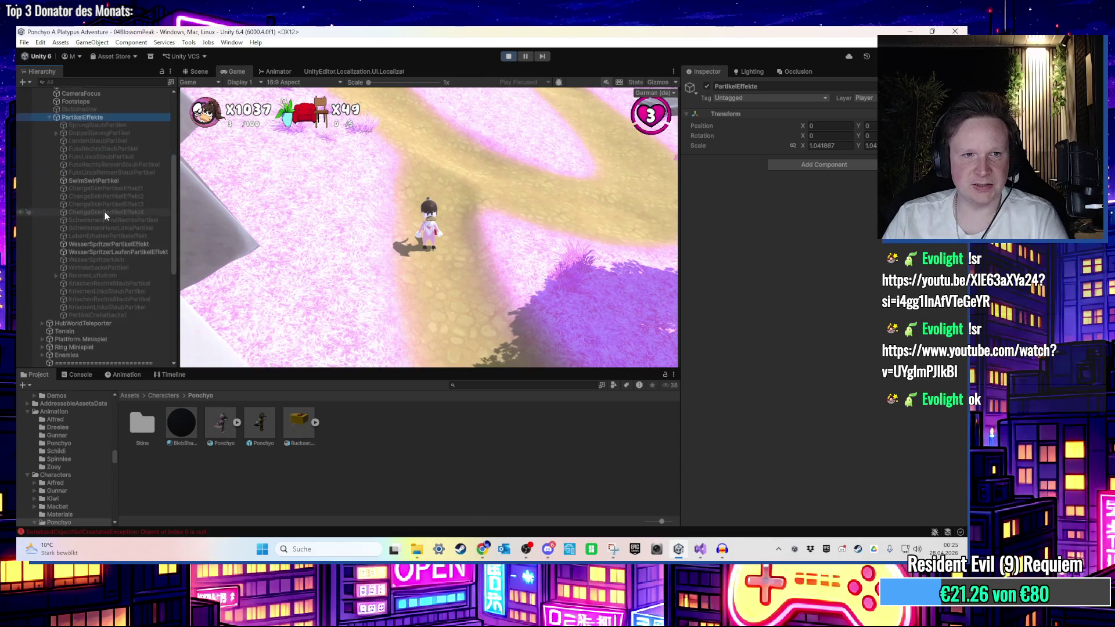
{"action": "left_click", "coordinate": [103, 137]}
{"action": "scroll", "coordinate": [698, 291], "scroll_direction": "down", "scroll_amount": 15}
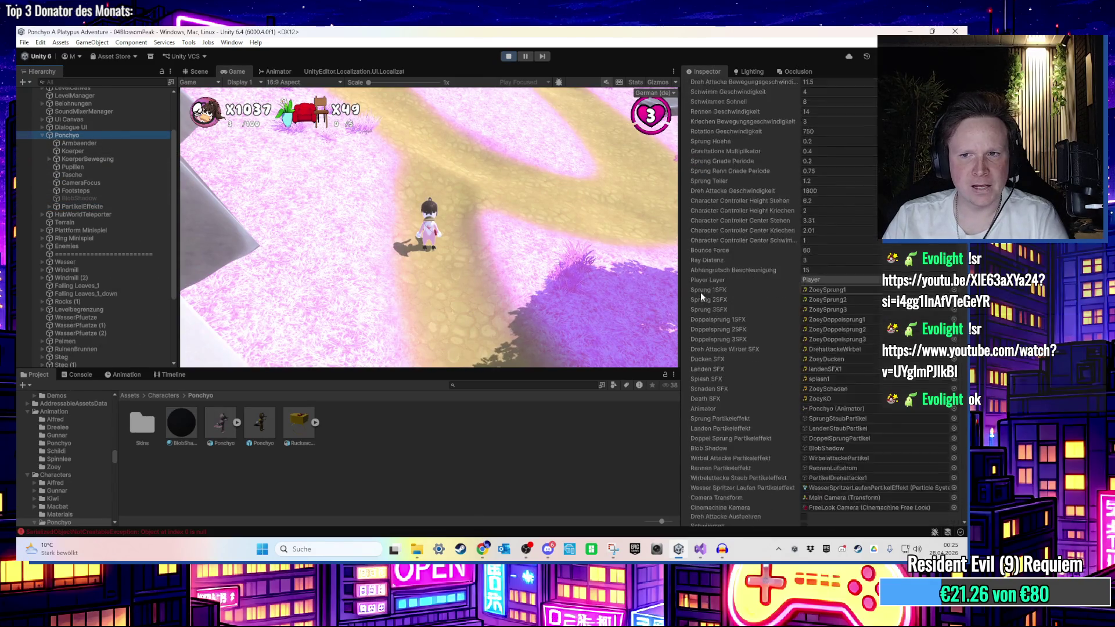
{"action": "scroll", "coordinate": [707, 329], "scroll_direction": "down", "scroll_amount": 10}
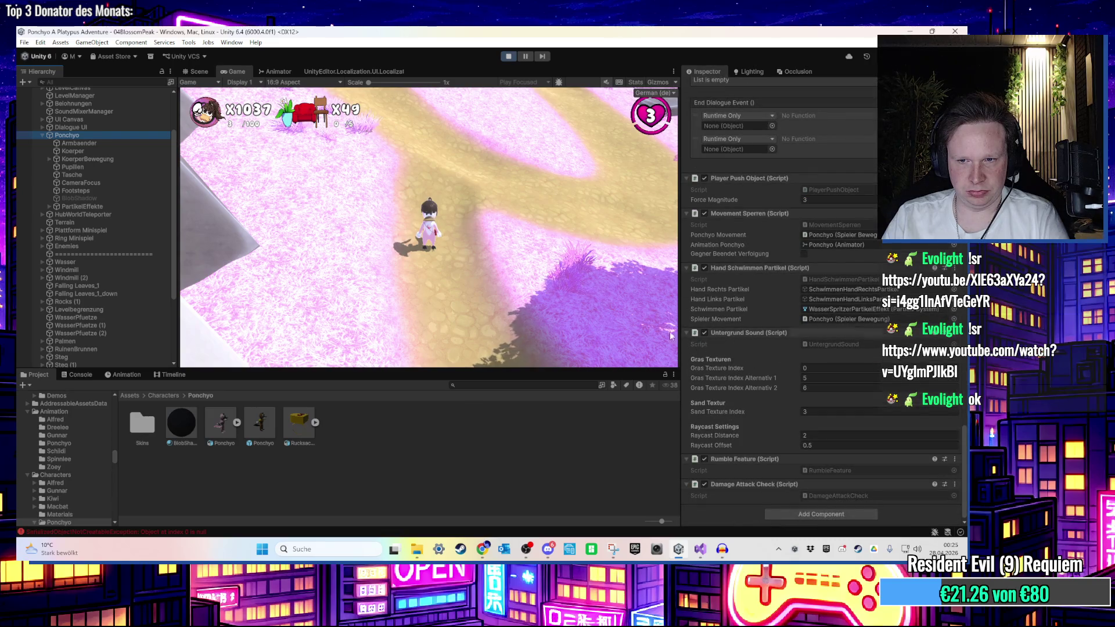
{"action": "left_click", "coordinate": [92, 150]}
{"action": "left_click", "coordinate": [91, 158]}
{"action": "key", "text": "Right"}
{"action": "left_click", "coordinate": [92, 166]}
{"action": "key", "text": "Left"}
{"action": "key", "text": "Left"}
{"action": "left_click", "coordinate": [101, 144]}
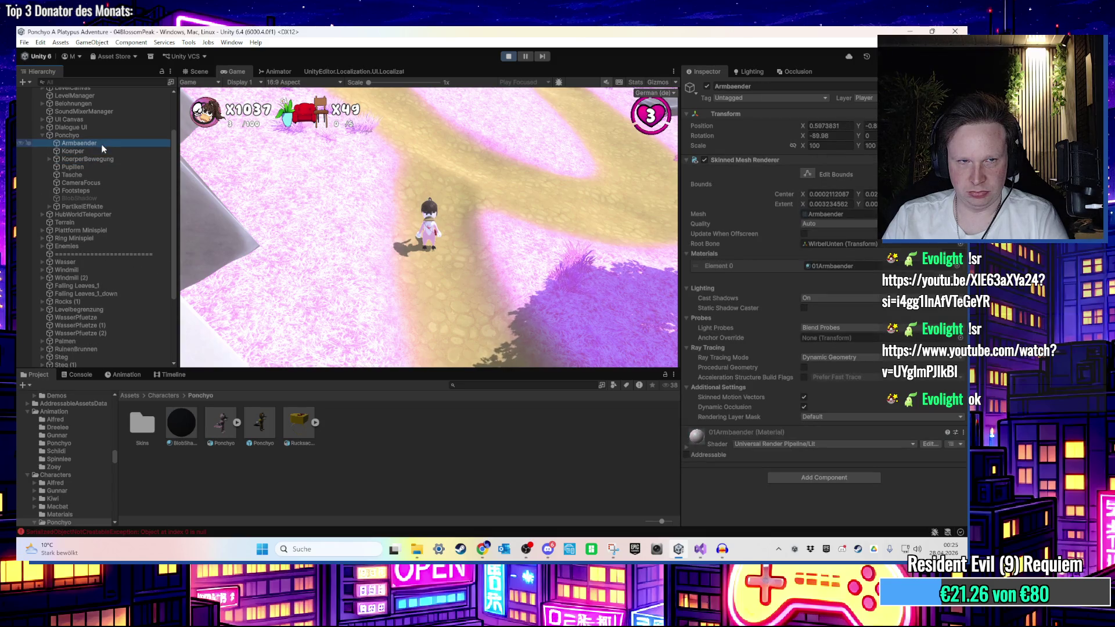
{"action": "left_click", "coordinate": [96, 192], "text": "shift"}
{"action": "left_click", "coordinate": [707, 86]}
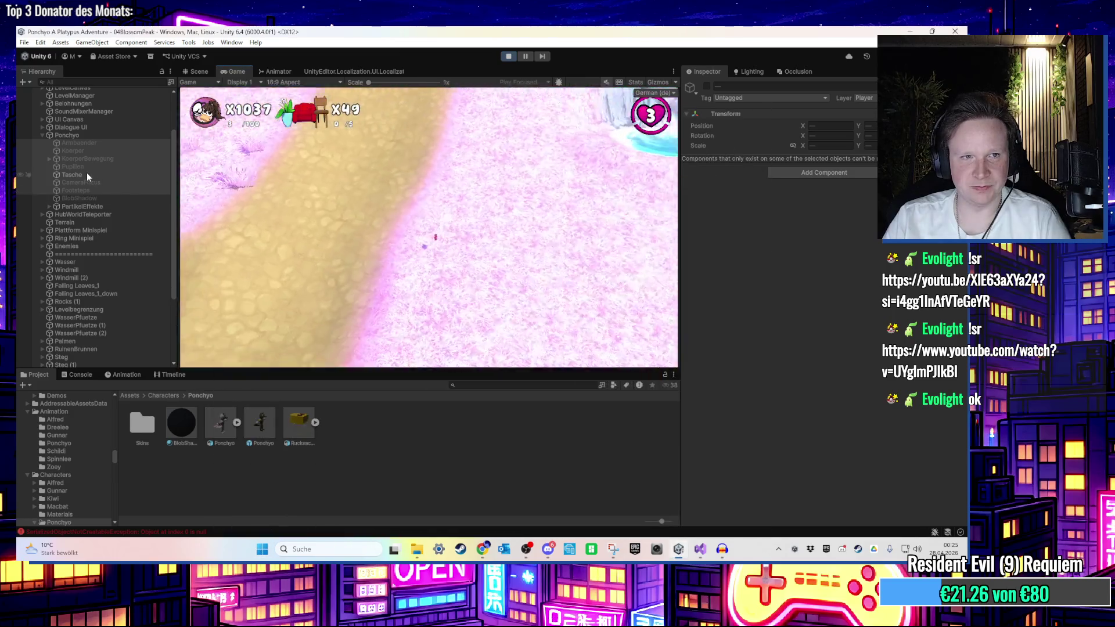
Delete the Tasche bag, switch off PartikelEffekte, and select the Terrain object
{"action": "left_click", "coordinate": [87, 176]}
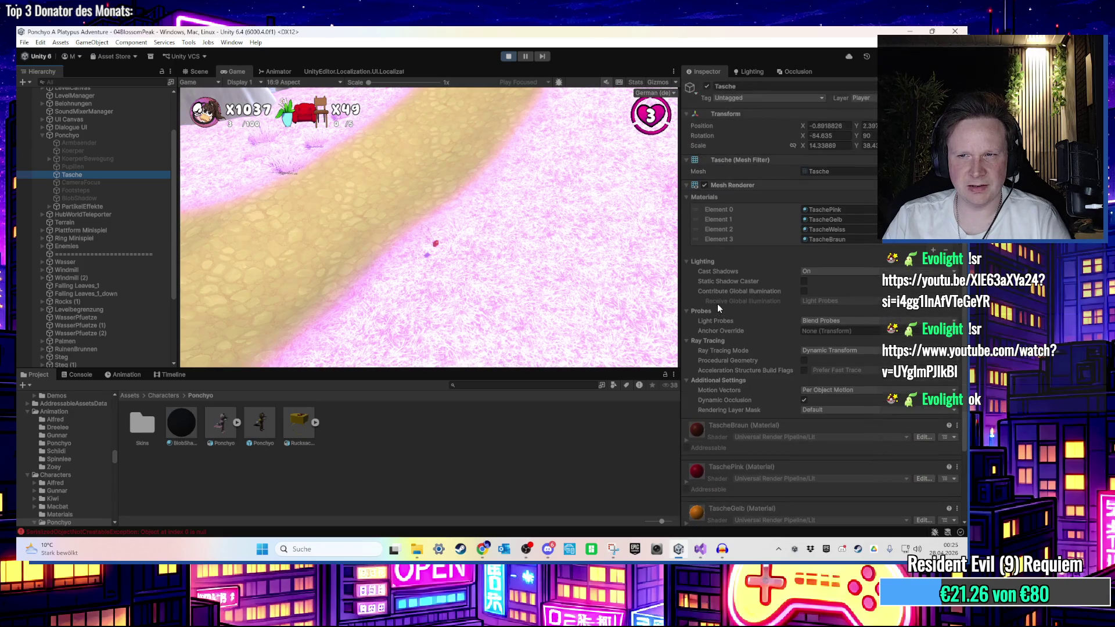
{"action": "key", "text": "Delete"}
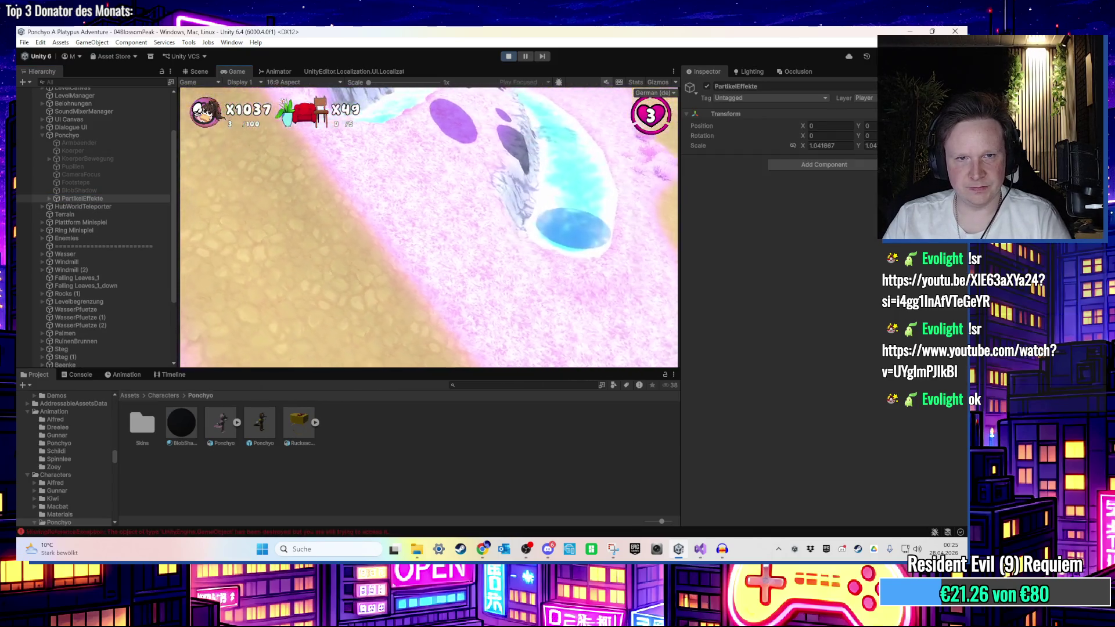
{"action": "key", "text": "super"}
{"action": "key", "text": "super"}
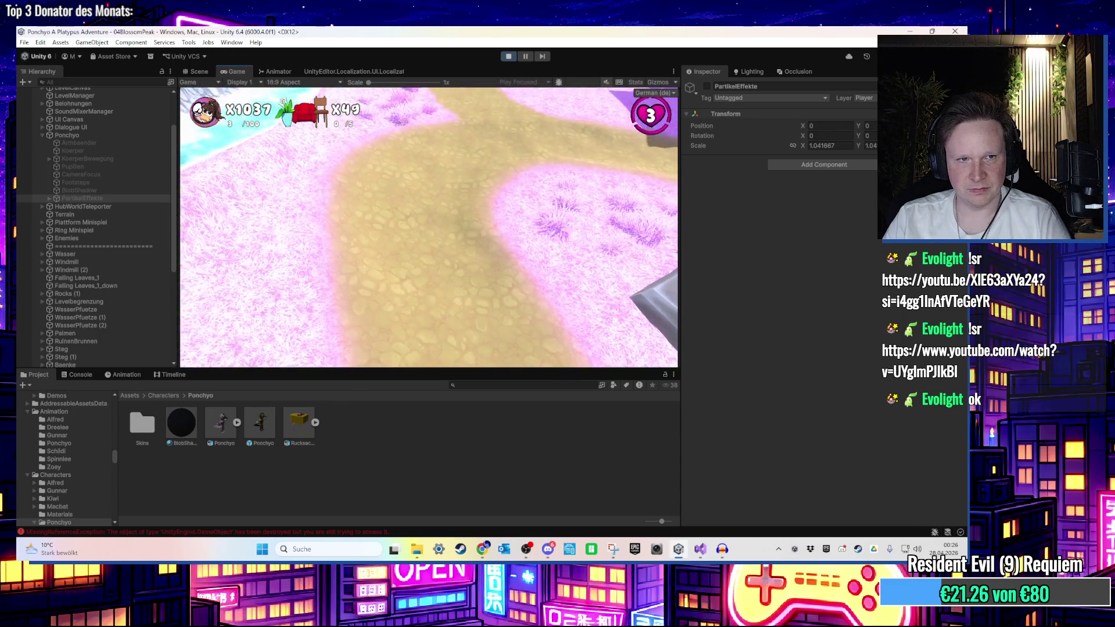
{"action": "key", "text": "super"}
{"action": "key", "text": "super"}
{"action": "left_click", "coordinate": [118, 215]}
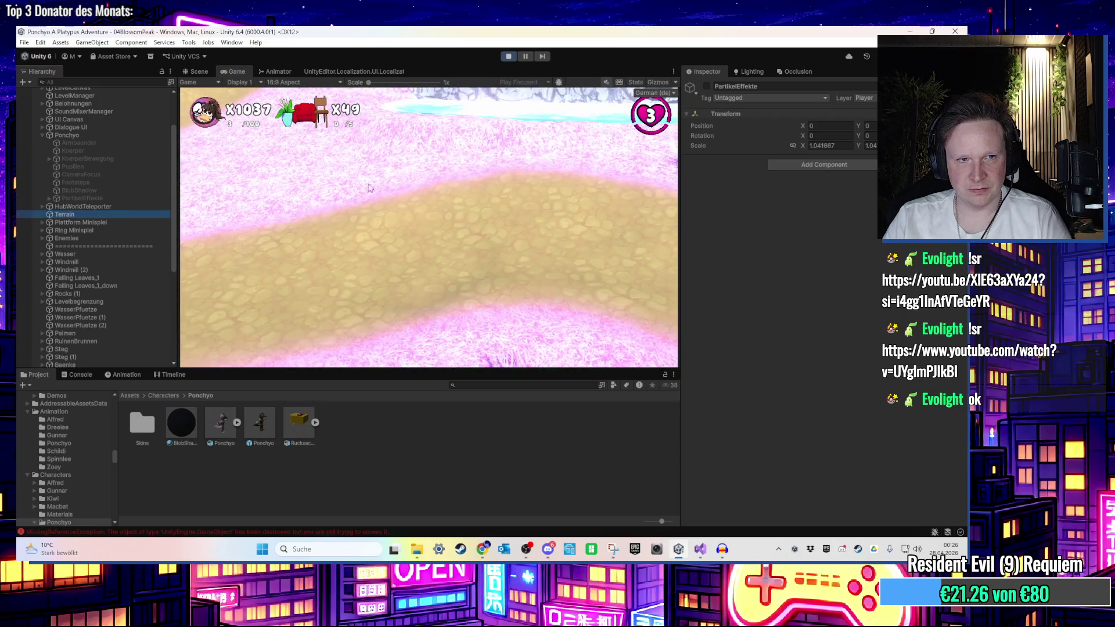
{"action": "left_click", "coordinate": [428, 227]}
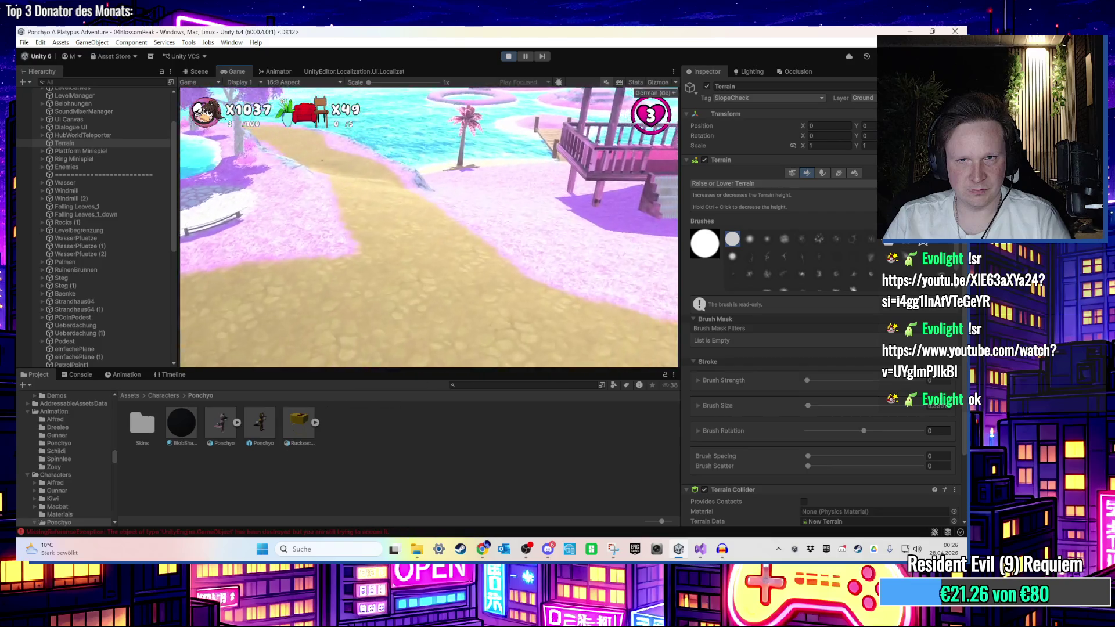
{"action": "key", "text": "super"}
Focus the view on BlobShadow and clear the logged errors in the Console
{"action": "left_click", "coordinate": [506, 61]}
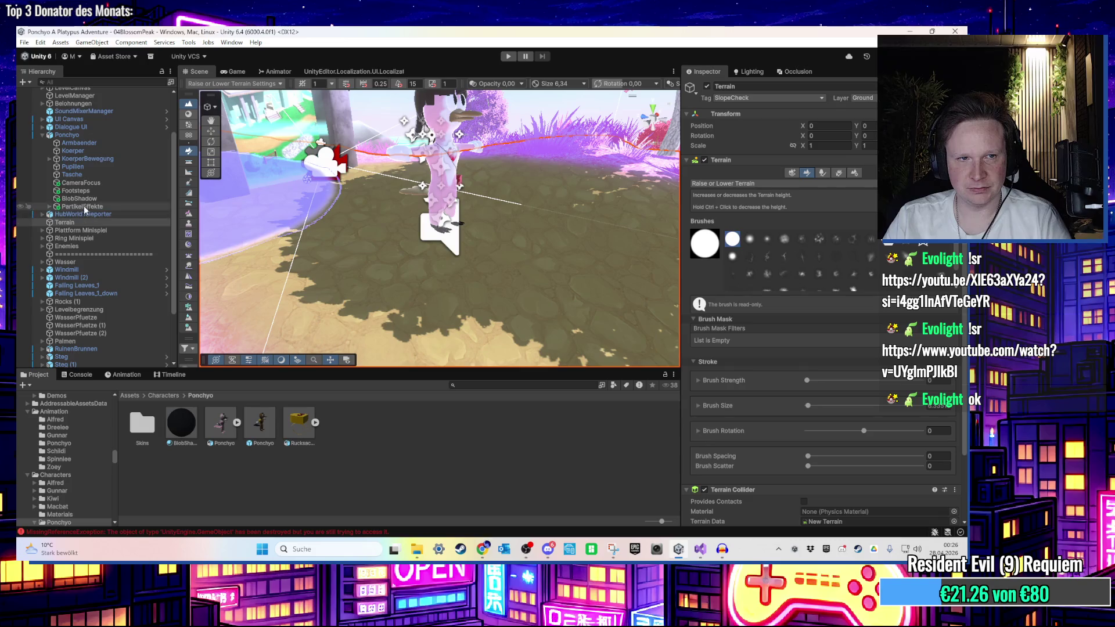
{"action": "double_click", "coordinate": [80, 199]}
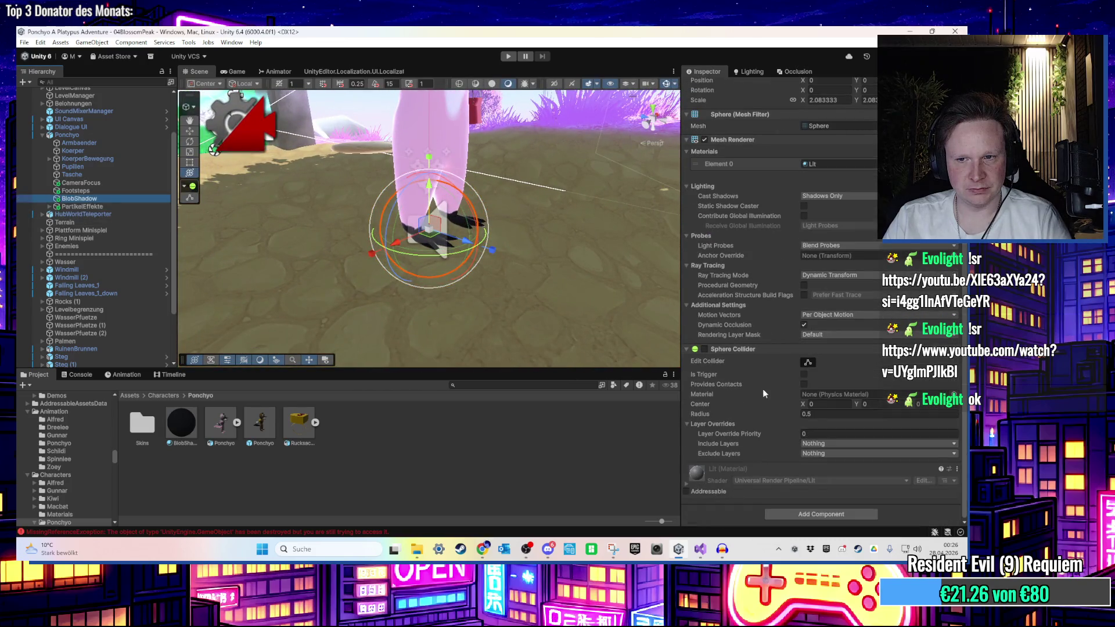
{"action": "left_click", "coordinate": [79, 375]}
{"action": "left_click", "coordinate": [34, 385]}
{"action": "left_click", "coordinate": [36, 374]}
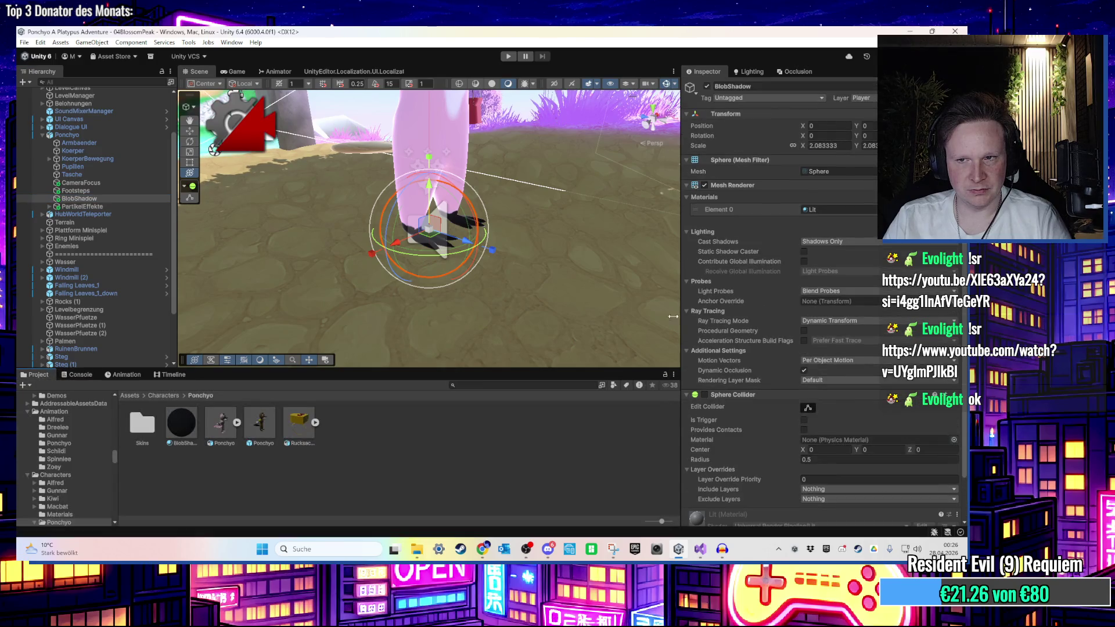
Scroll through Ponchyo's components in the Inspector, then bring up Visual Studio
{"action": "left_click", "coordinate": [86, 134]}
{"action": "scroll", "coordinate": [797, 459], "scroll_direction": "down", "scroll_amount": 15}
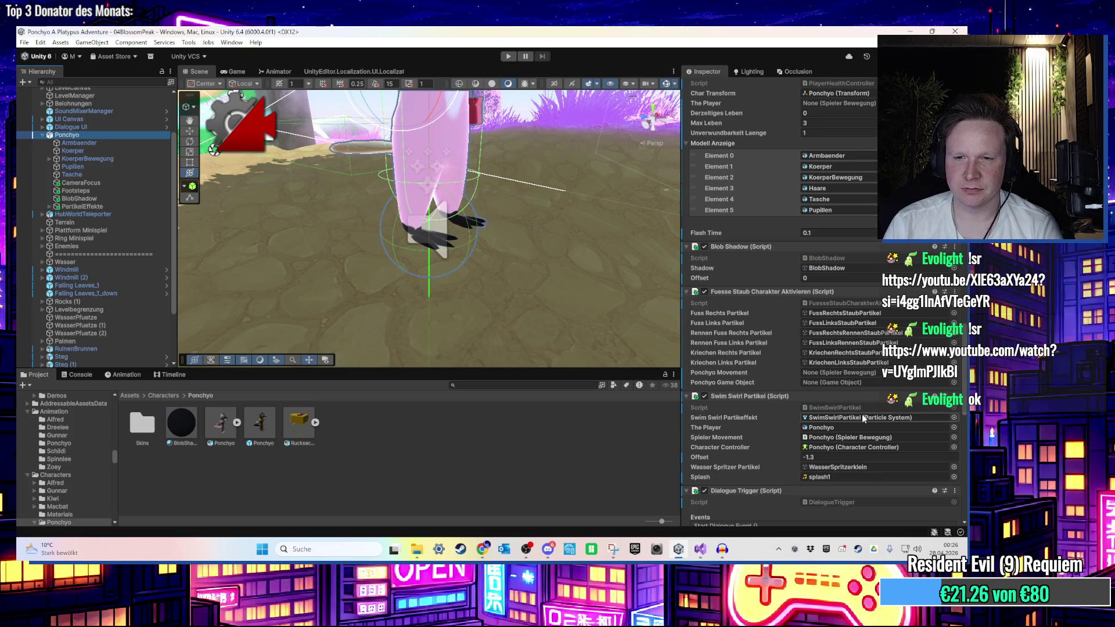
{"action": "scroll", "coordinate": [862, 419], "scroll_direction": "down", "scroll_amount": 8}
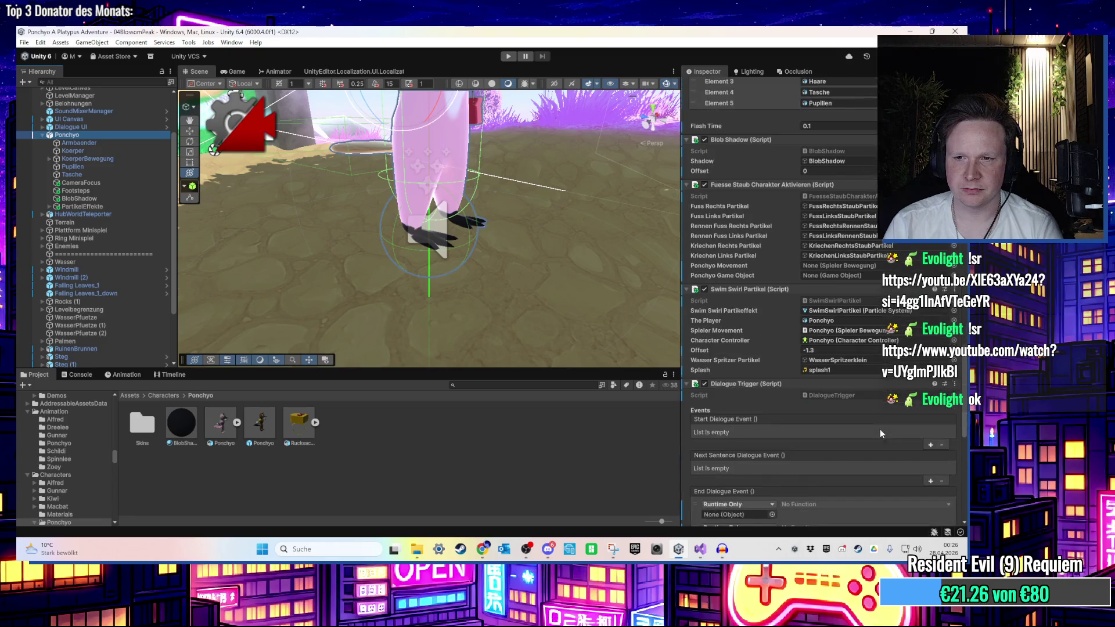
{"action": "scroll", "coordinate": [875, 428], "scroll_direction": "down", "scroll_amount": 3}
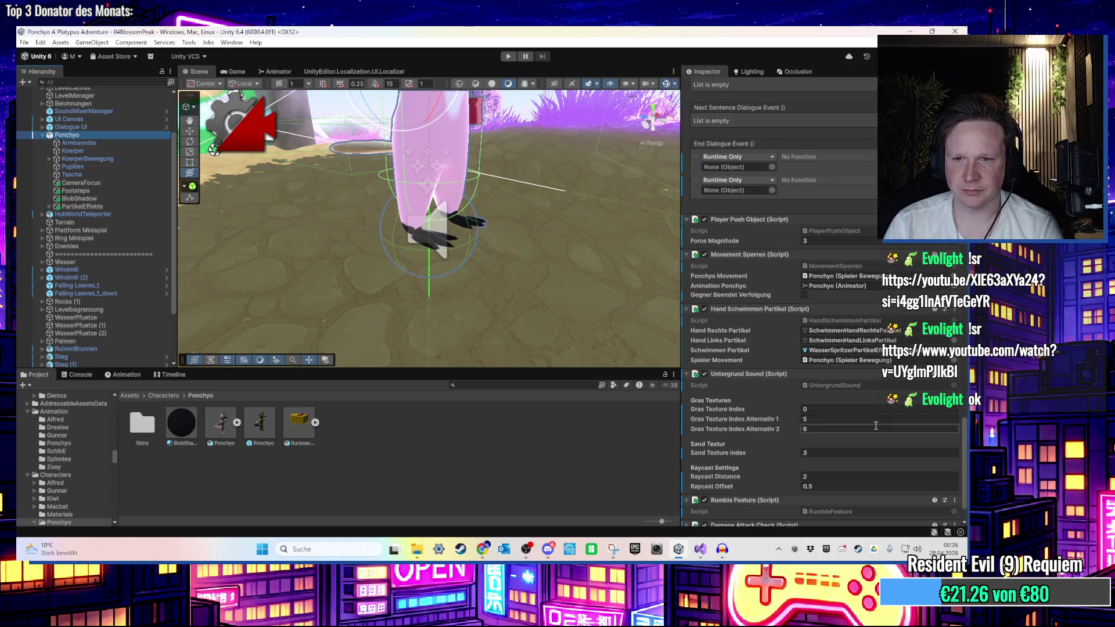
{"action": "scroll", "coordinate": [873, 426], "scroll_direction": "down", "scroll_amount": 3}
{"action": "scroll", "coordinate": [894, 436], "scroll_direction": "up", "scroll_amount": 9}
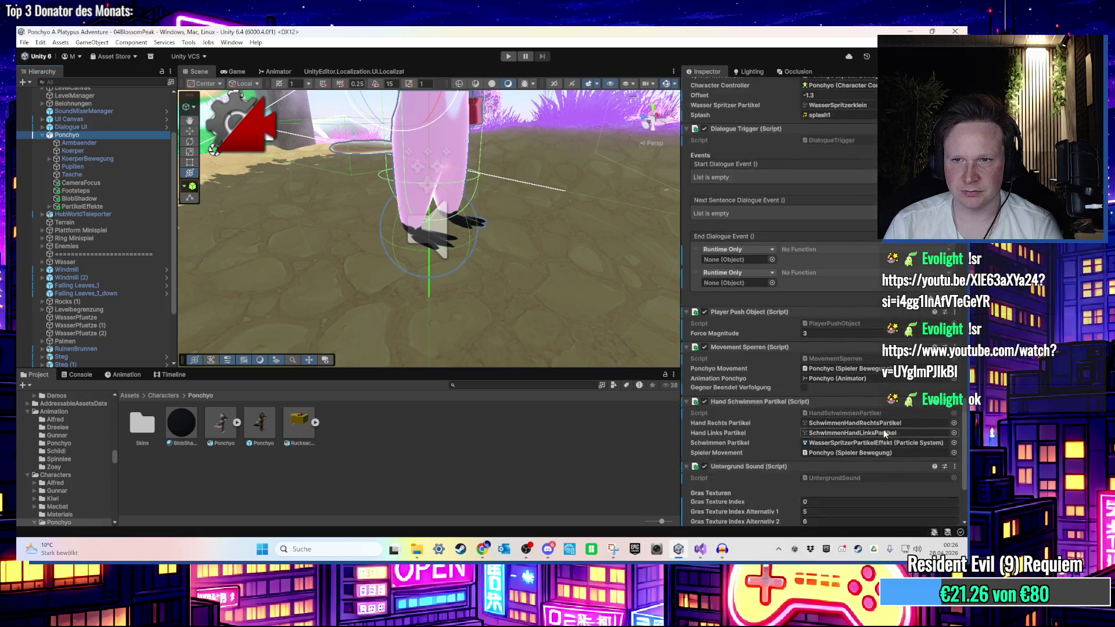
{"action": "scroll", "coordinate": [895, 435], "scroll_direction": "up", "scroll_amount": 6}
{"action": "scroll", "coordinate": [899, 442], "scroll_direction": "up", "scroll_amount": 5}
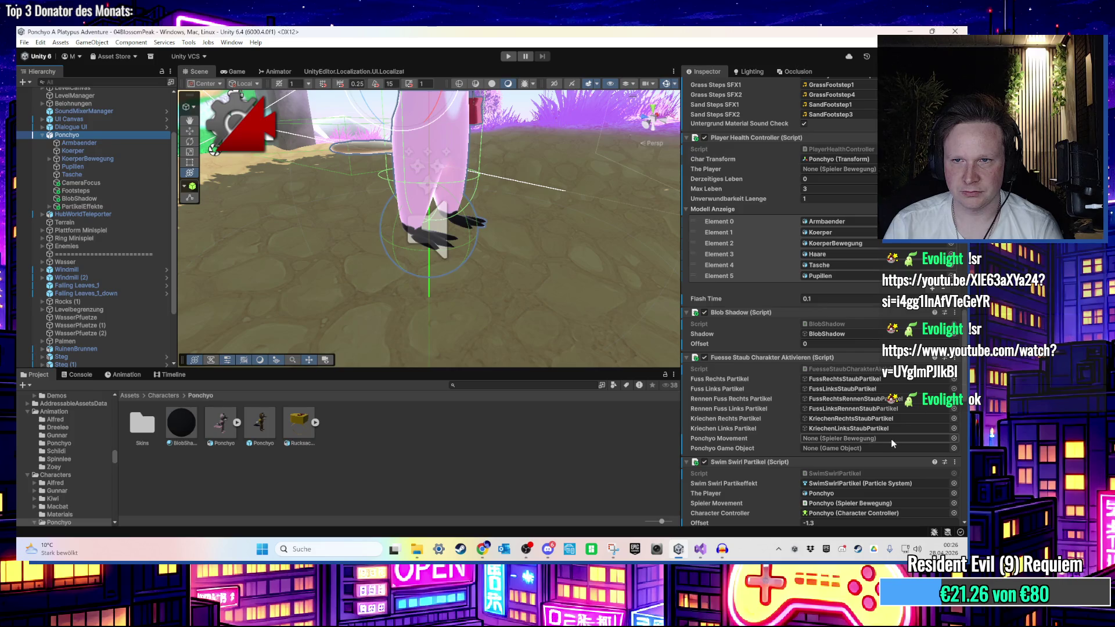
{"action": "scroll", "coordinate": [893, 441], "scroll_direction": "up", "scroll_amount": 7}
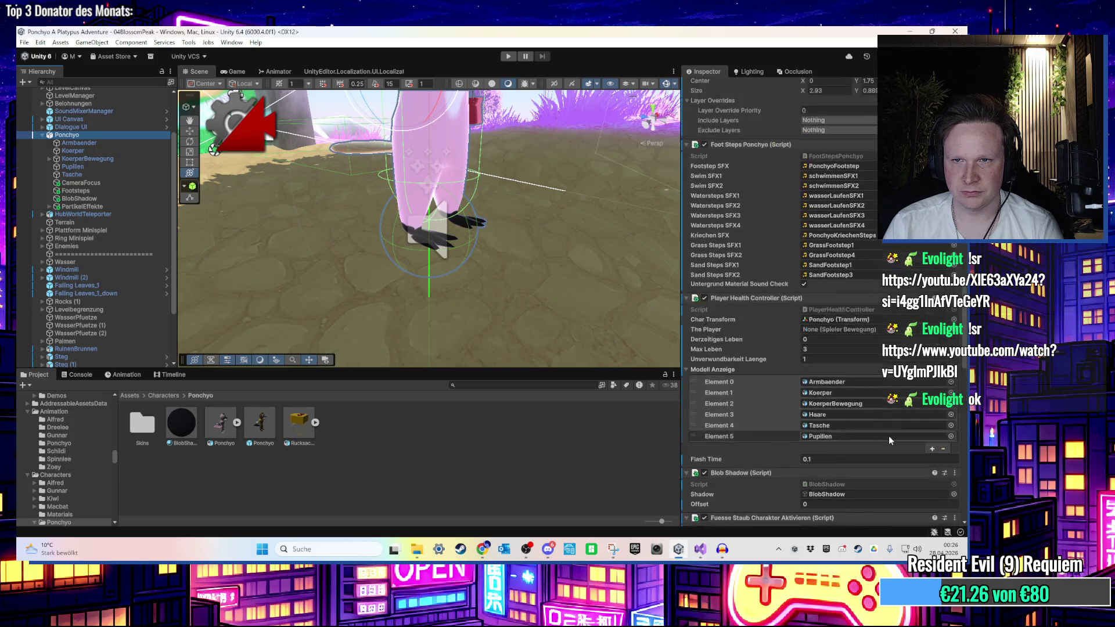
{"action": "scroll", "coordinate": [891, 435], "scroll_direction": "up", "scroll_amount": 2}
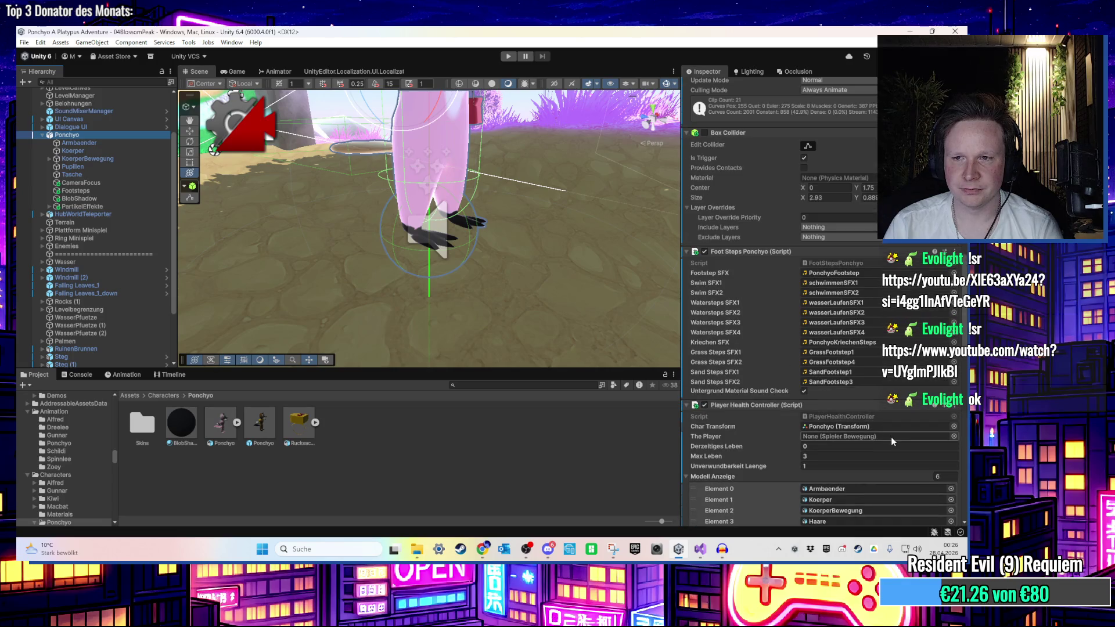
{"action": "scroll", "coordinate": [884, 434], "scroll_direction": "up", "scroll_amount": 11}
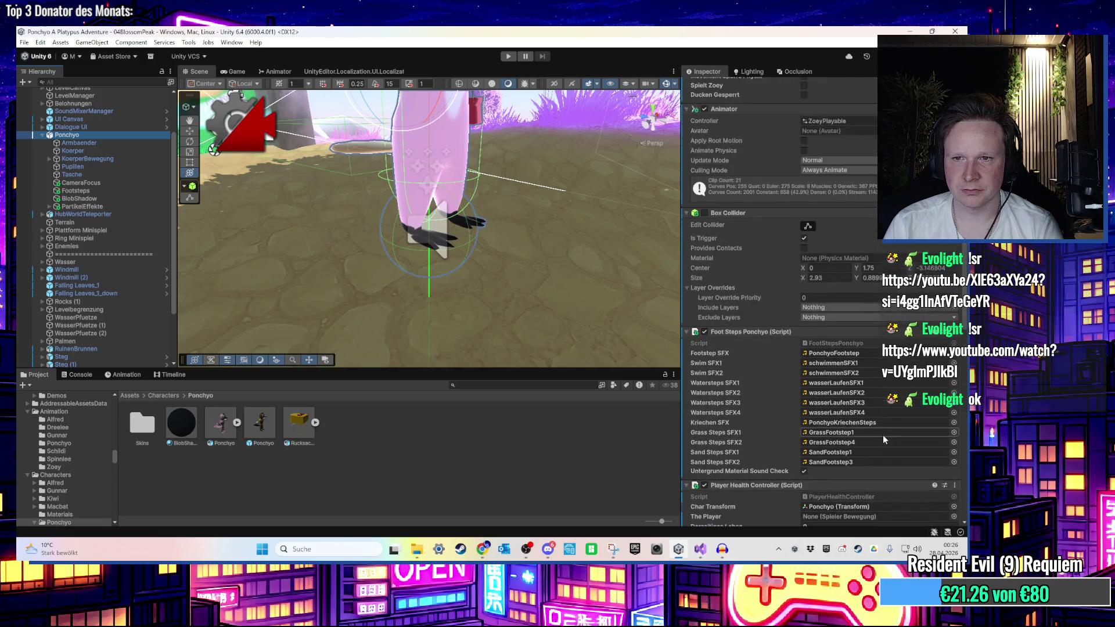
{"action": "scroll", "coordinate": [885, 430], "scroll_direction": "up", "scroll_amount": 3}
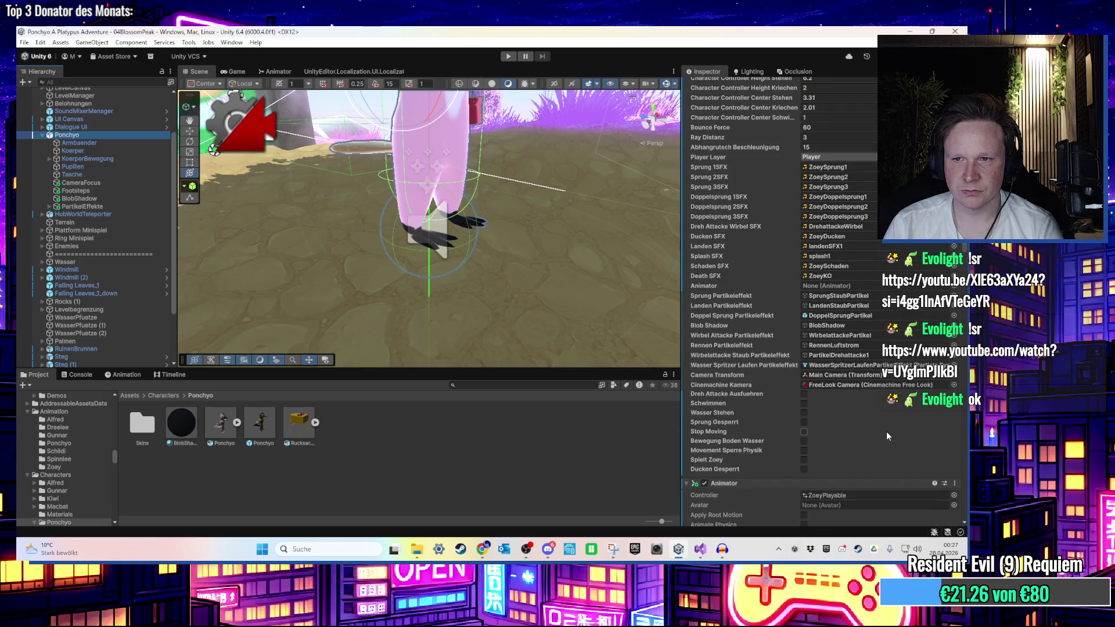
{"action": "scroll", "coordinate": [886, 434], "scroll_direction": "up", "scroll_amount": 6}
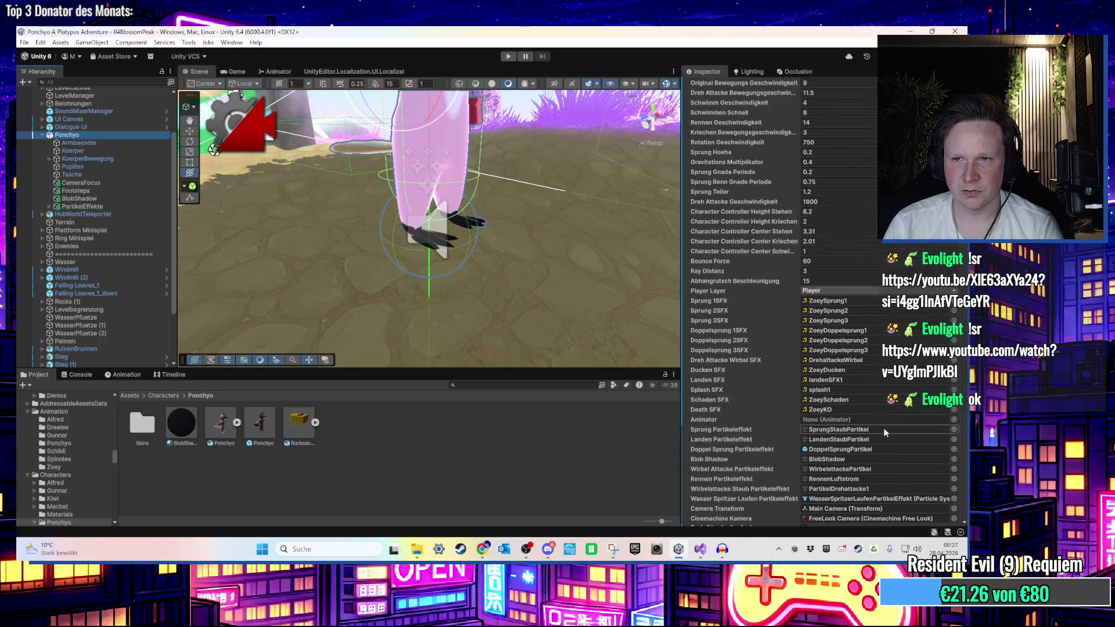
{"action": "scroll", "coordinate": [884, 427], "scroll_direction": "up", "scroll_amount": 6}
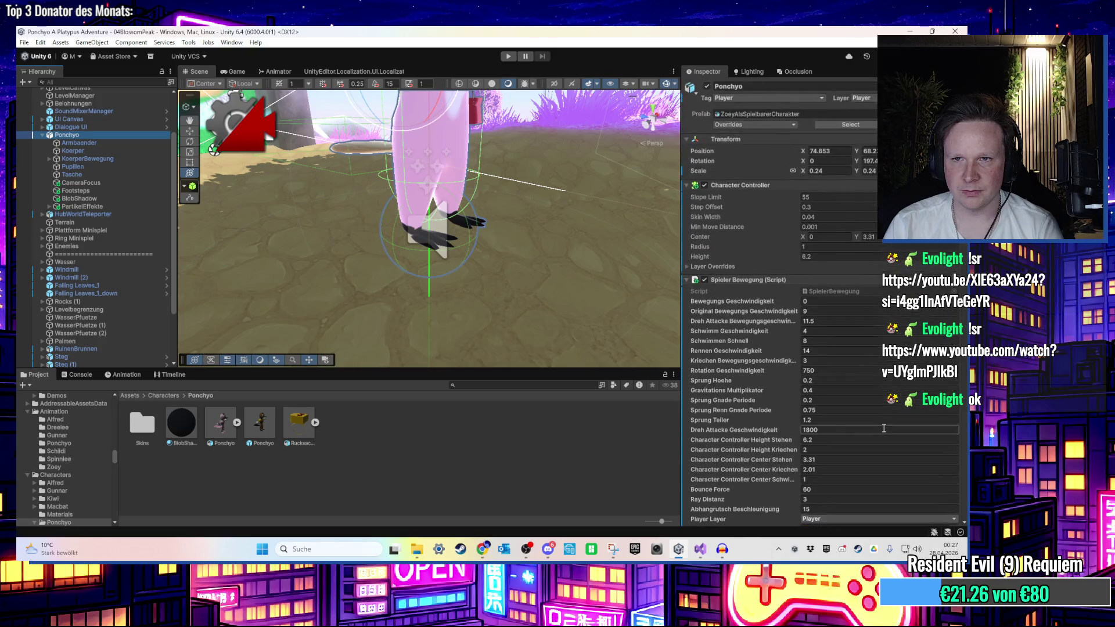
{"action": "scroll", "coordinate": [881, 427], "scroll_direction": "down", "scroll_amount": 19}
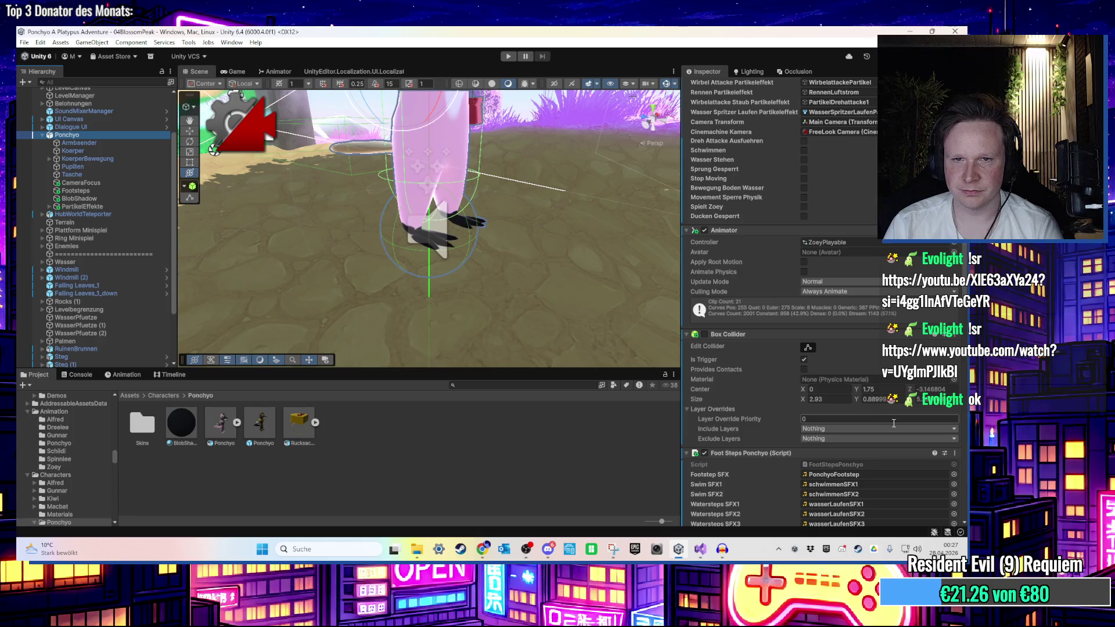
{"action": "left_click", "coordinate": [700, 548]}
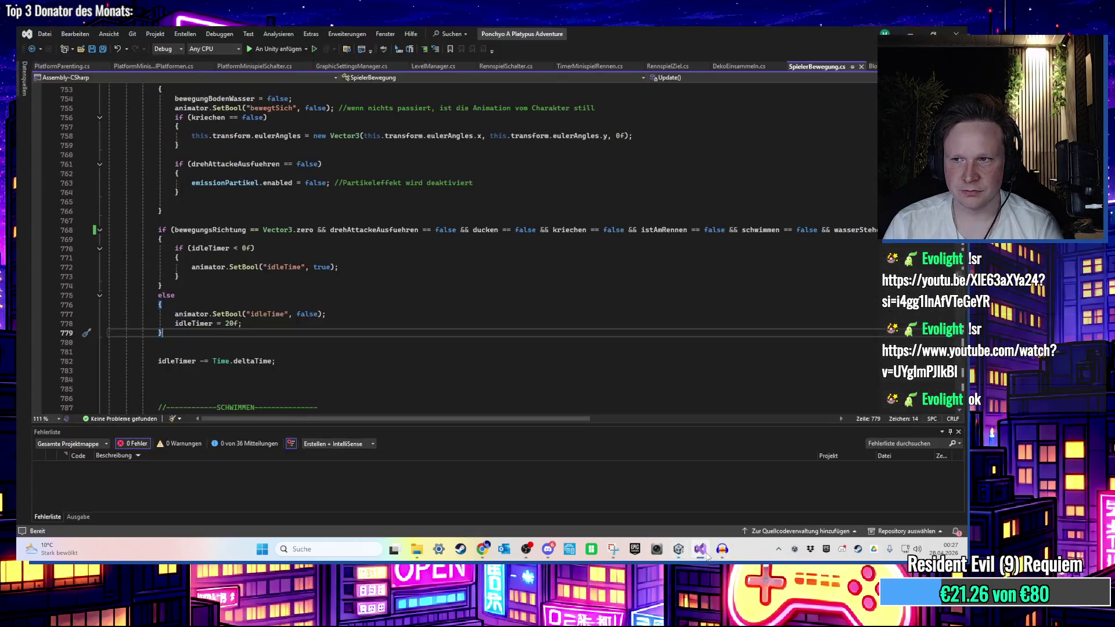
Add Debug.Log(hit.point); after line 19 of BlobShadow.cs, save, and return to Unity
{"action": "scroll", "coordinate": [586, 366], "scroll_direction": "up", "scroll_amount": 4}
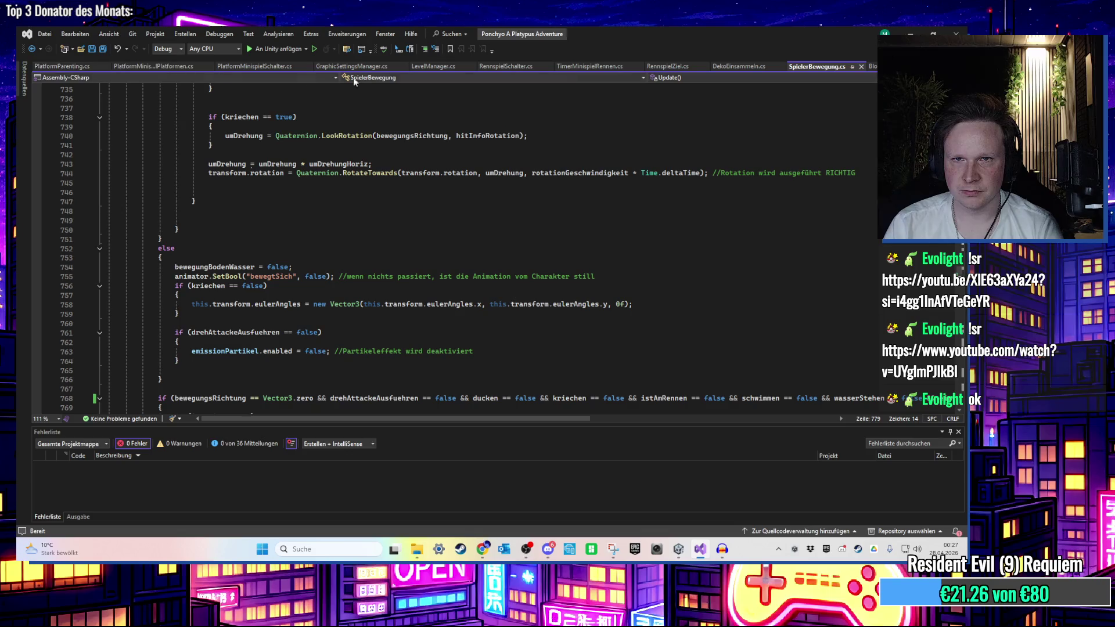
{"action": "left_click", "coordinate": [871, 66]}
{"action": "left_click", "coordinate": [398, 262]}
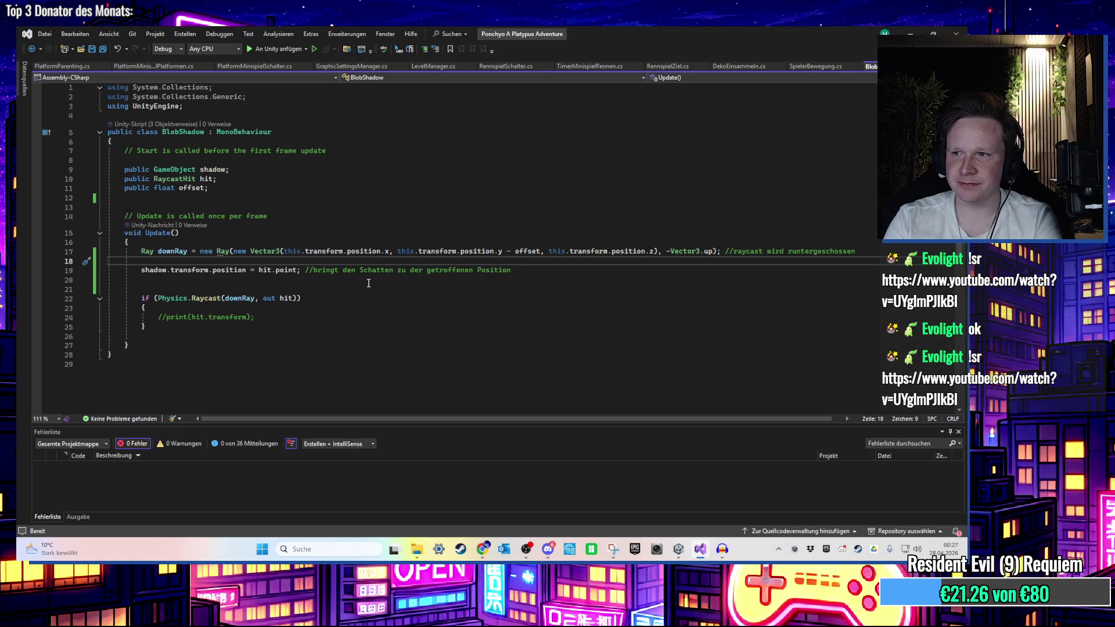
{"action": "left_click", "coordinate": [529, 272]}
{"action": "key", "text": "Return"}
{"action": "type", "text": "Debug"}
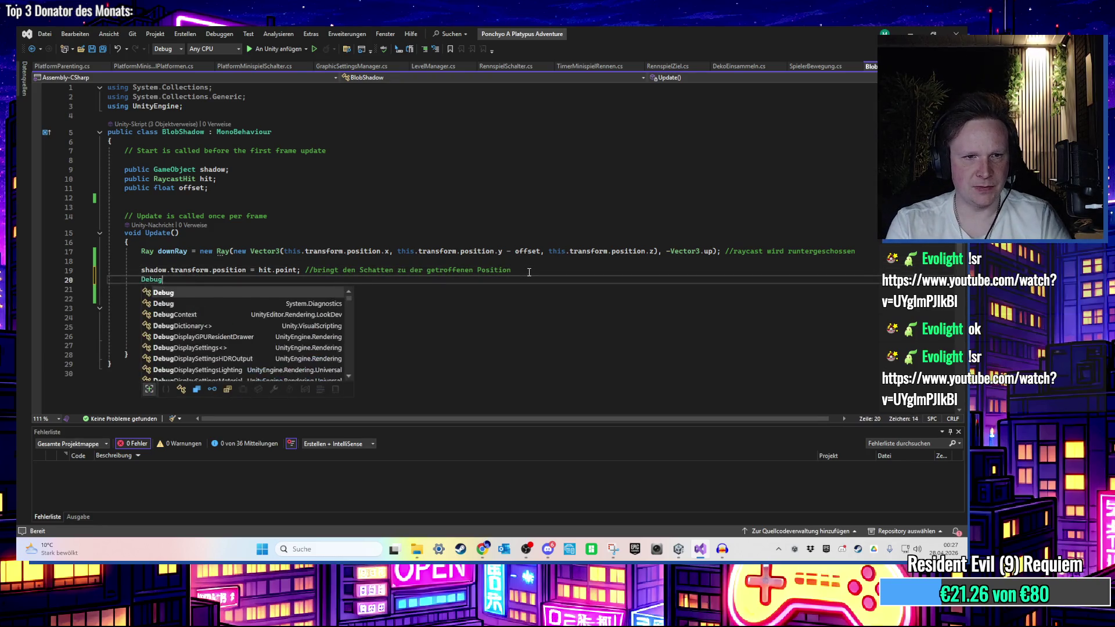
{"action": "type", "text": ".Lo"}
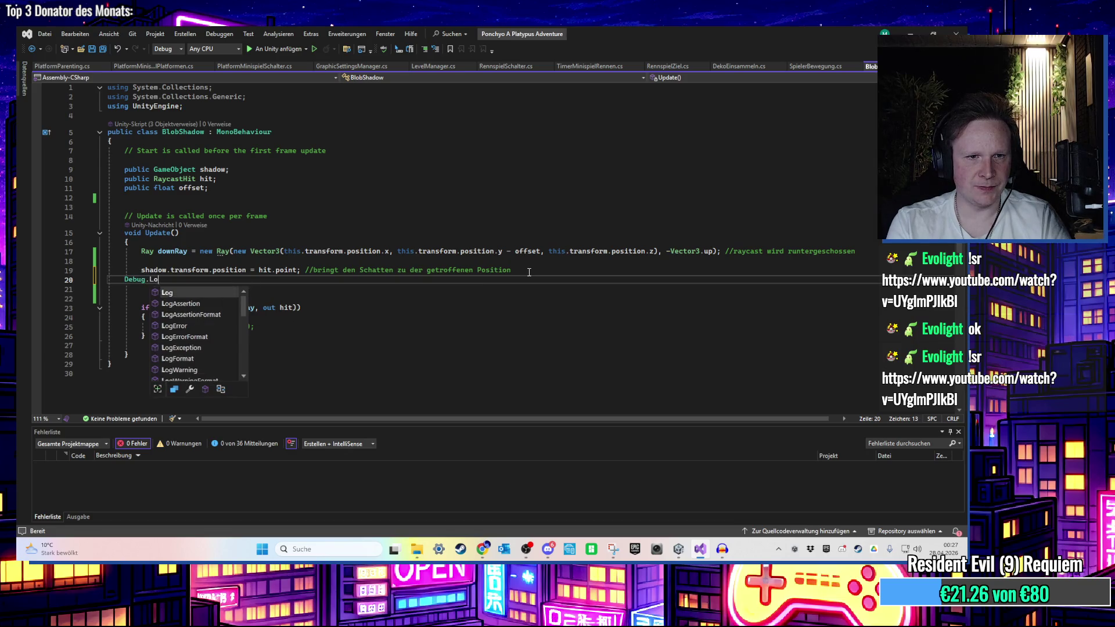
{"action": "type", "text": "g(hit.point);"}
{"action": "key", "text": "ctrl+s"}
{"action": "key", "text": "alt+Tab"}
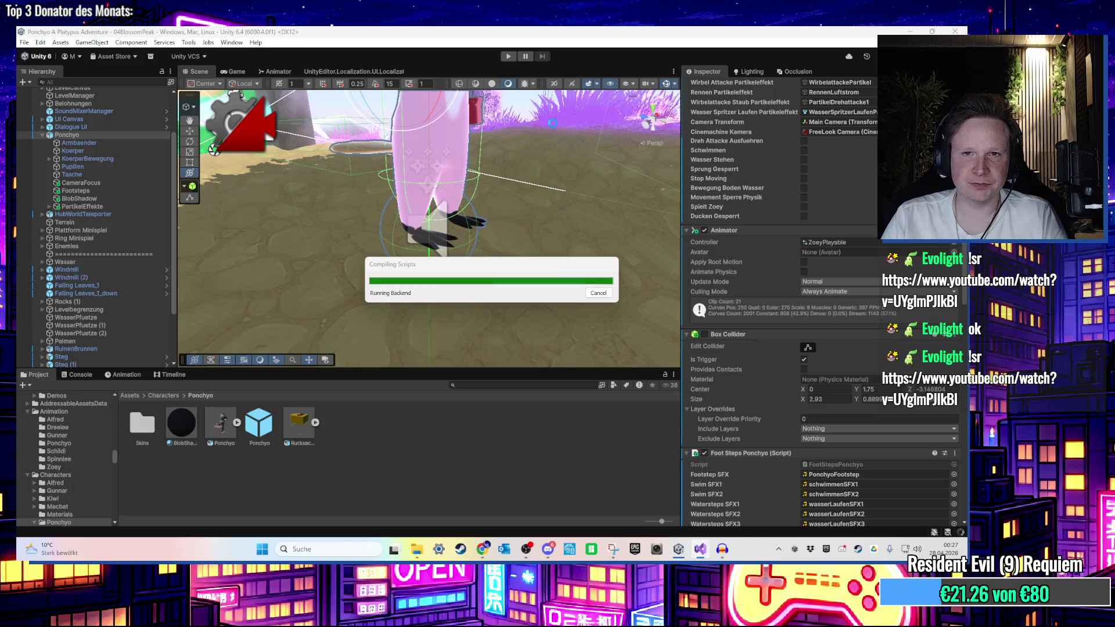
Play the level, walk the character forward with W, then stop play mode
{"action": "left_click", "coordinate": [508, 57]}
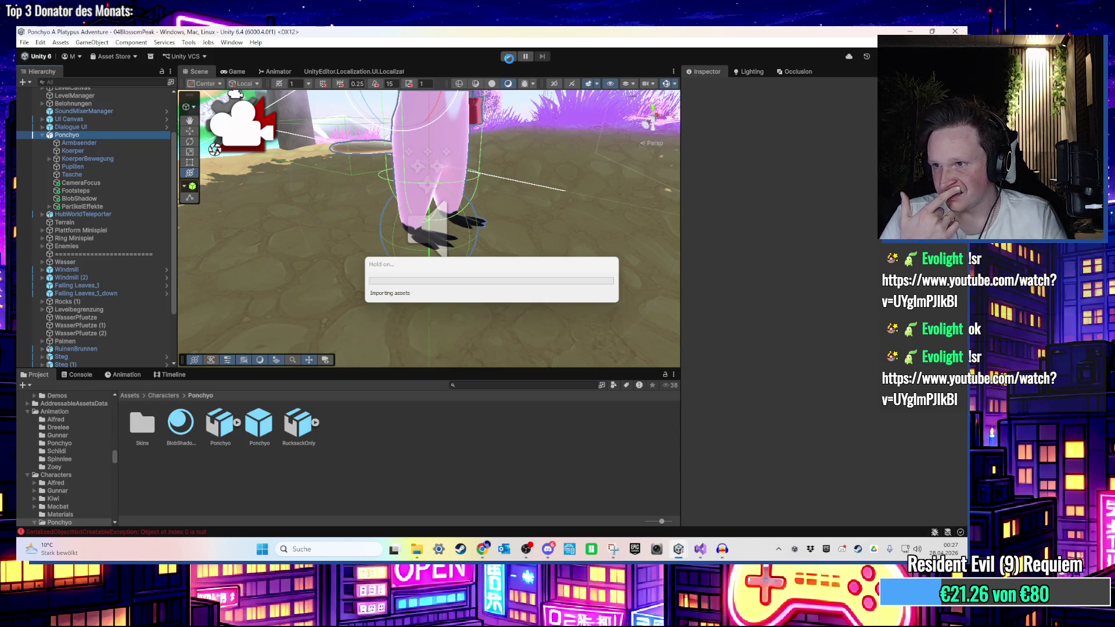
{"action": "left_click", "coordinate": [509, 58]}
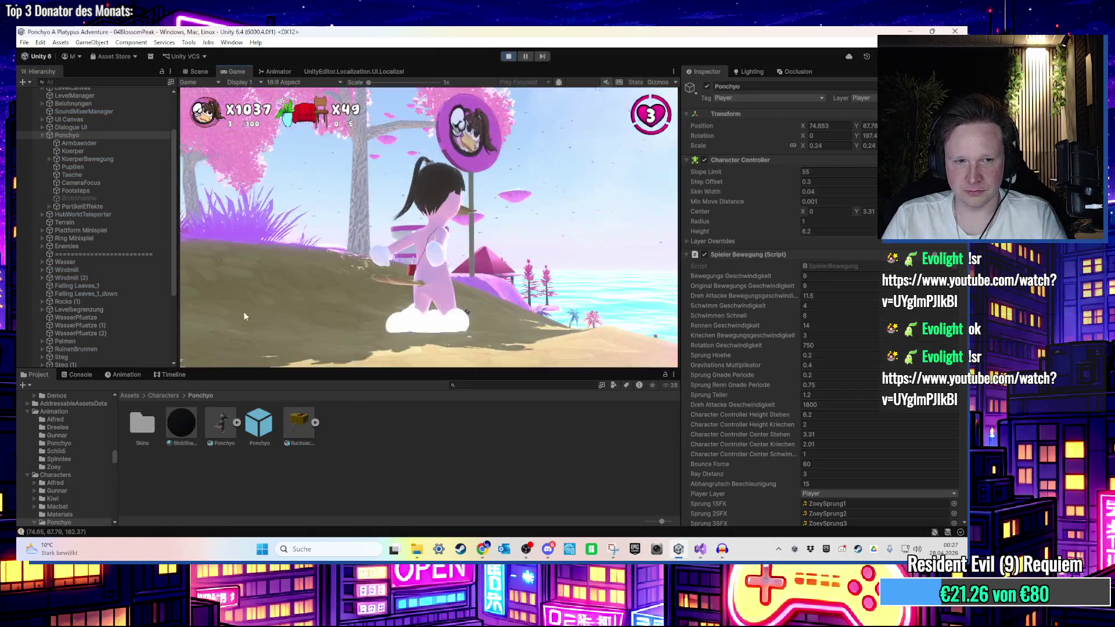
{"action": "key", "text": "super"}
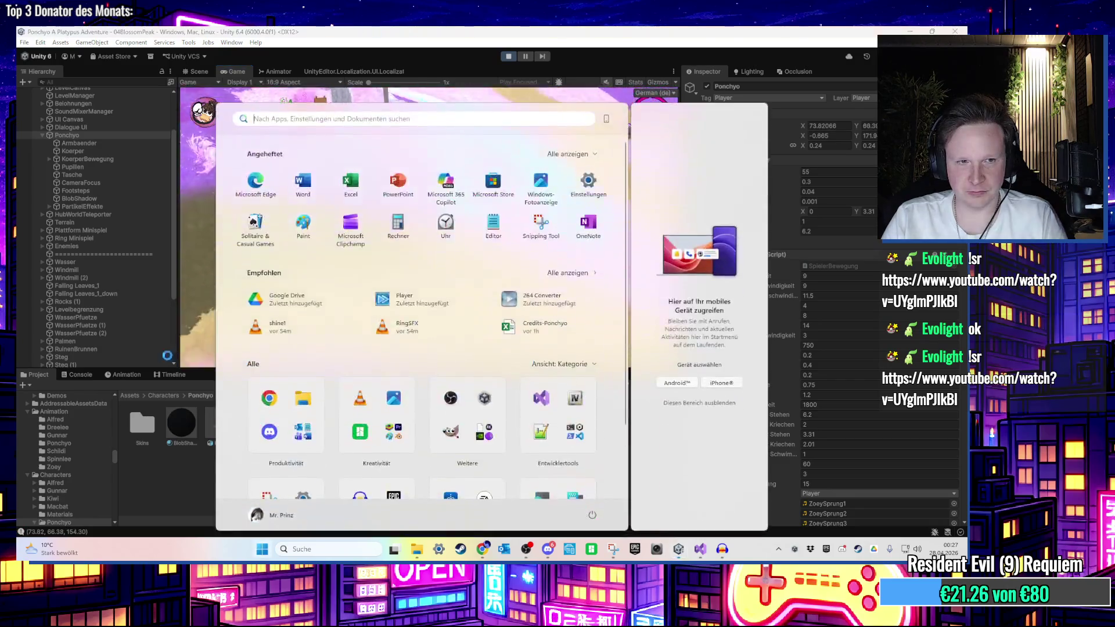
{"action": "left_click", "coordinate": [179, 357]}
{"action": "key", "text": "w"}
{"action": "key", "text": "w"}
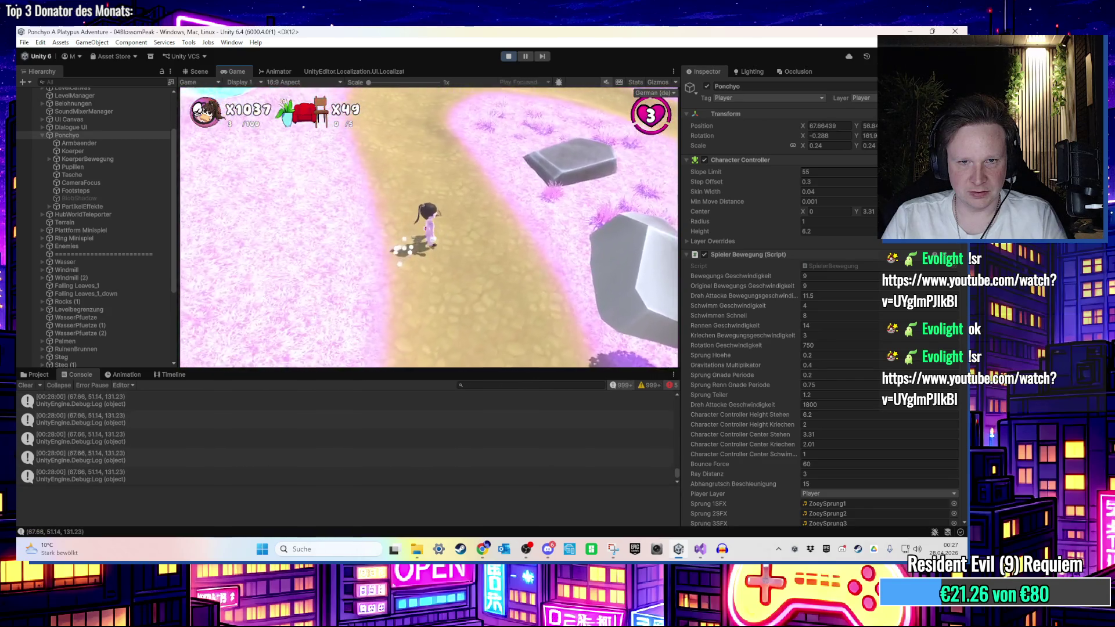
{"action": "key", "text": "super"}
{"action": "key", "text": "super"}
{"action": "key", "text": "ctrl+p"}
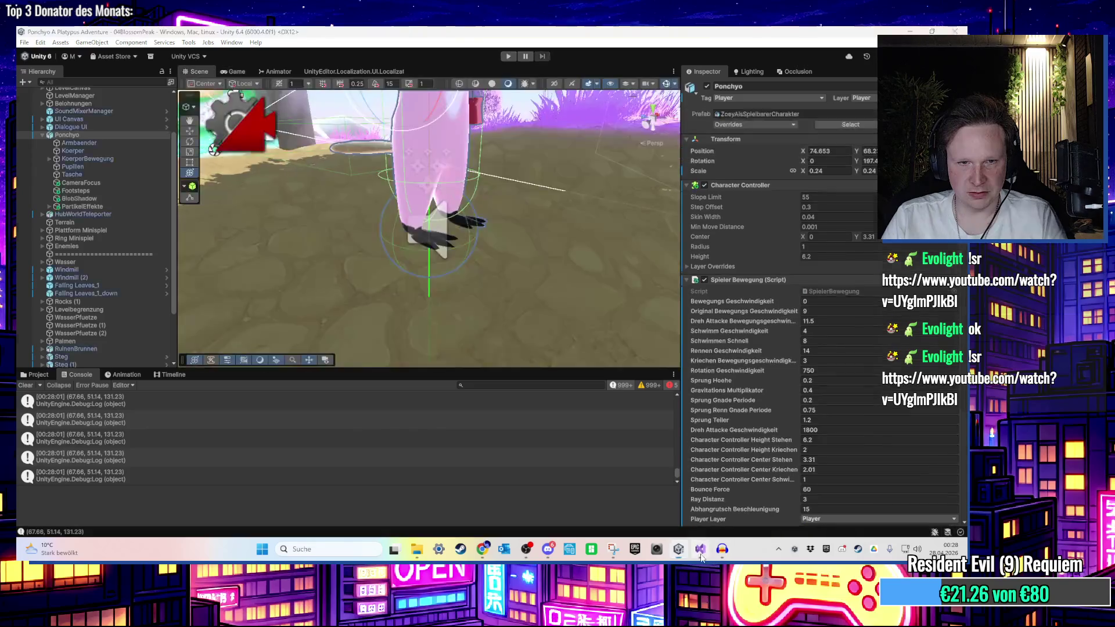
Start editing the Debug.Log call on line 20 of BlobShadow.cs and indent it
{"action": "left_click", "coordinate": [701, 555]}
{"action": "left_click", "coordinate": [207, 279]}
{"action": "type", "text": ".t"}
{"action": "key", "text": "BackSpace"}
{"action": "type", "text": "nam"}
{"action": "key", "text": "BackSpace"}
{"action": "key", "text": "BackSpace"}
{"action": "key", "text": "BackSpace"}
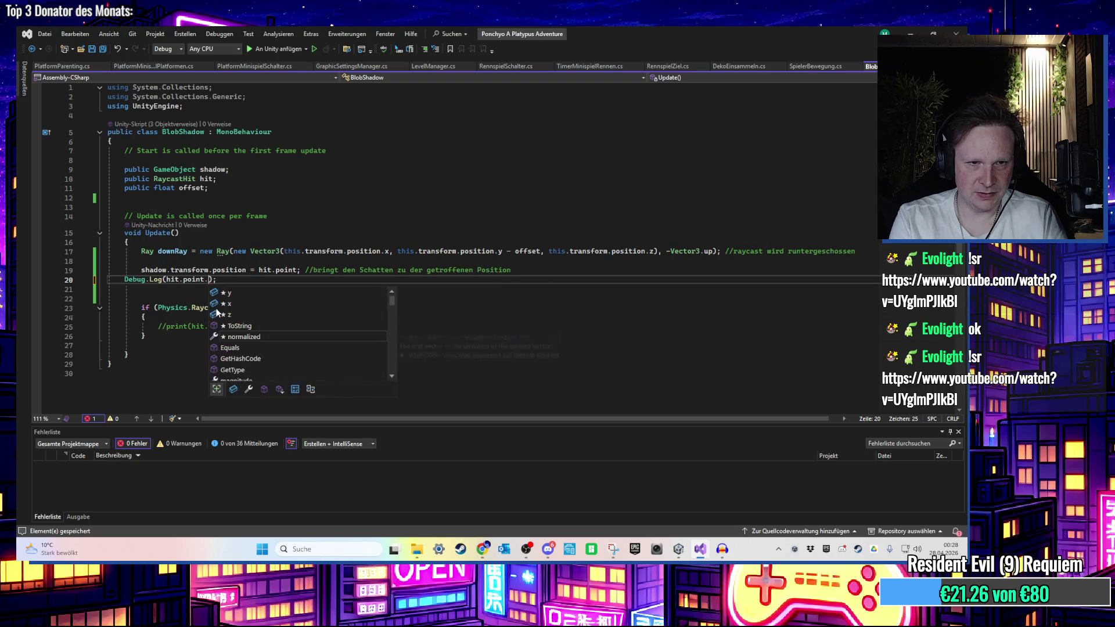
{"action": "scroll", "coordinate": [264, 332], "scroll_direction": "down", "scroll_amount": 5}
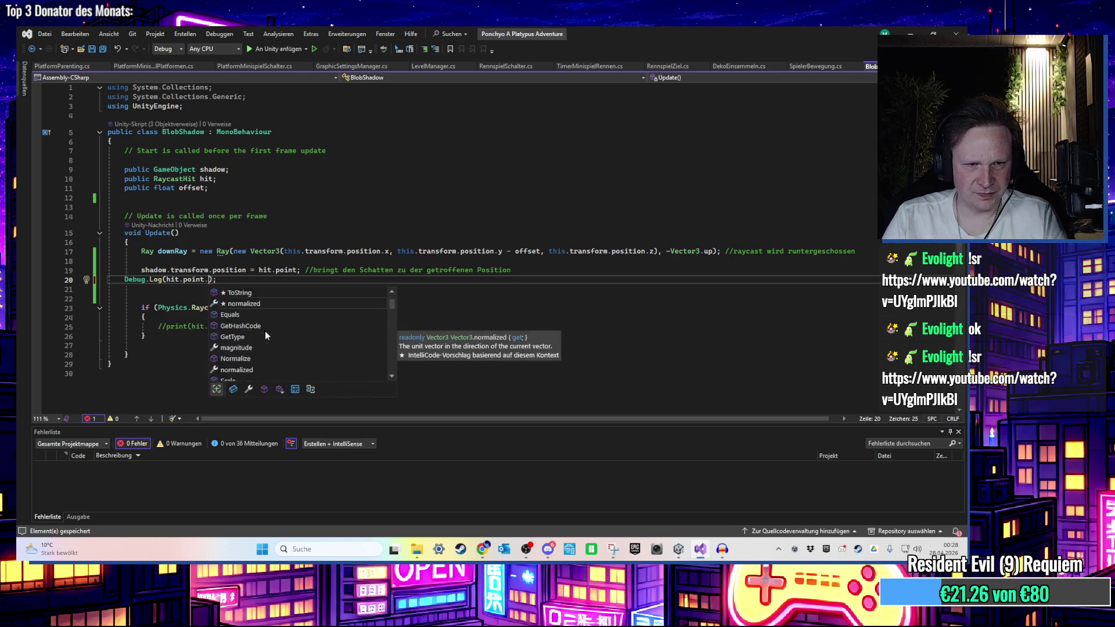
{"action": "left_click", "coordinate": [483, 269]}
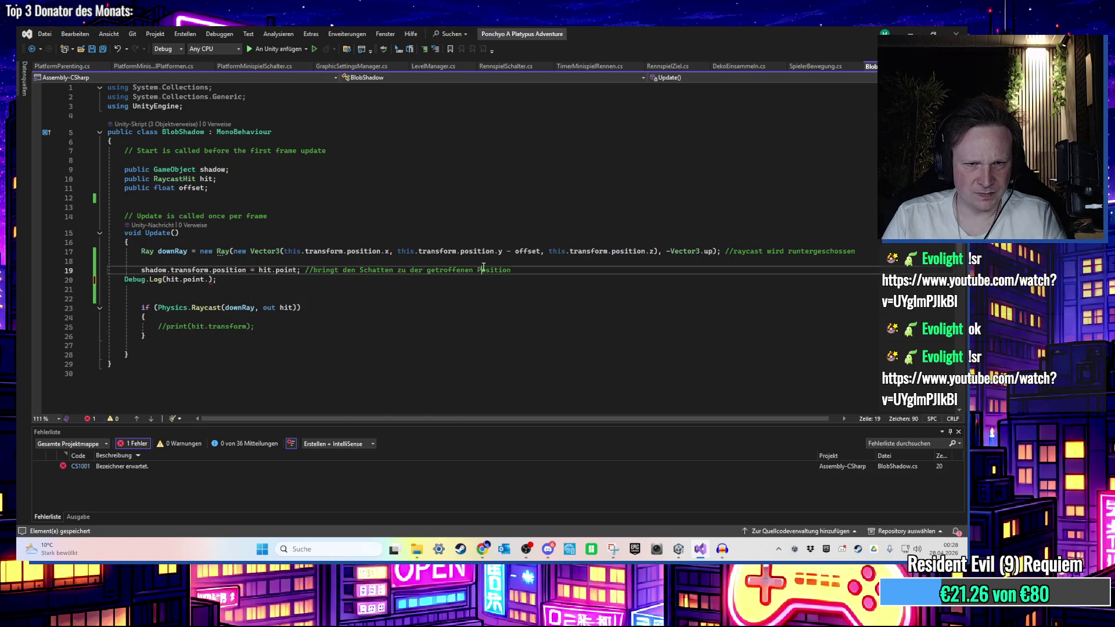
{"action": "left_click", "coordinate": [122, 282]}
{"action": "key", "text": "Tab"}
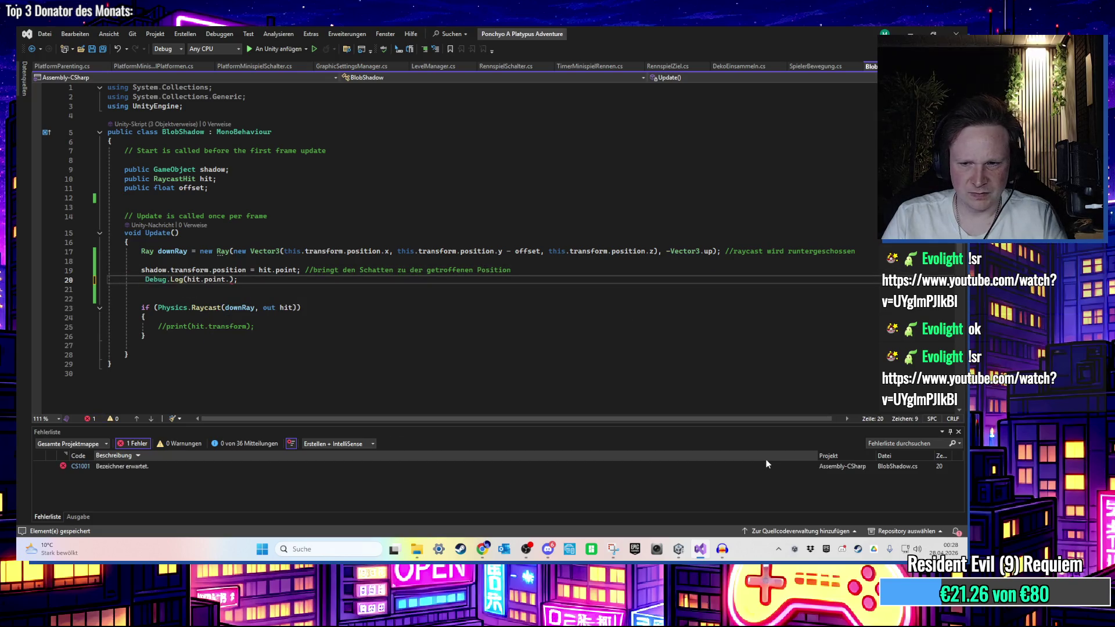
{"action": "key", "text": "alt+Tab"}
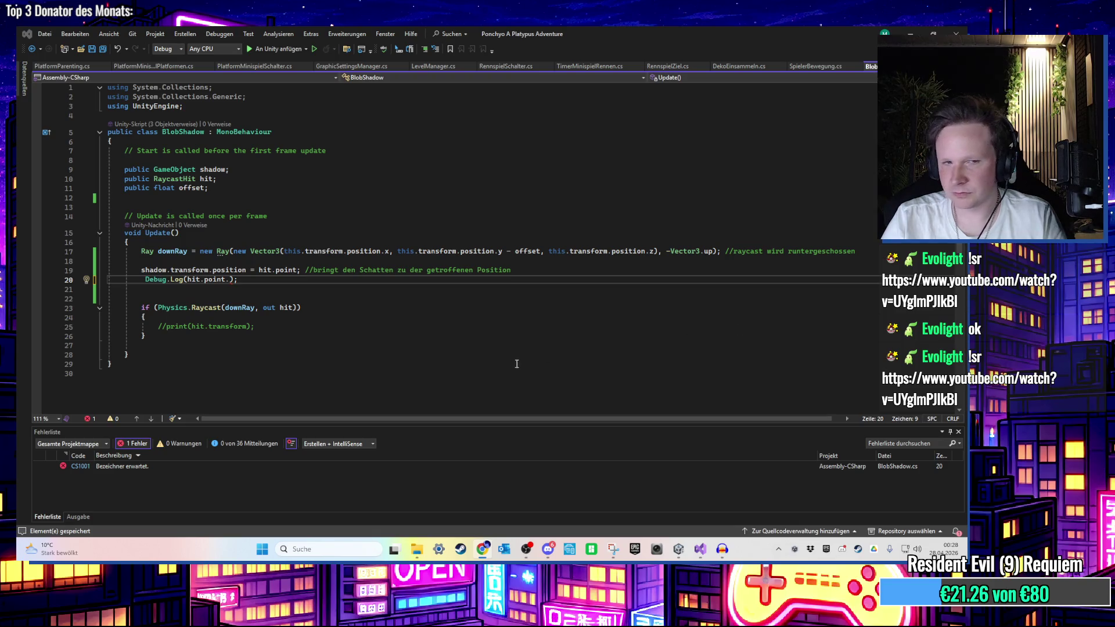
Change the logged value from hit.point to hit.collider.gameObject, save, and return to Unity
{"action": "left_click", "coordinate": [383, 326]}
{"action": "mouse_move", "coordinate": [230, 281]}
{"action": "left_mouse_down"}
{"action": "mouse_move", "coordinate": [196, 288]}
{"action": "mouse_move", "coordinate": [204, 282]}
{"action": "left_mouse_up"}
{"action": "type", "text": "collider"}
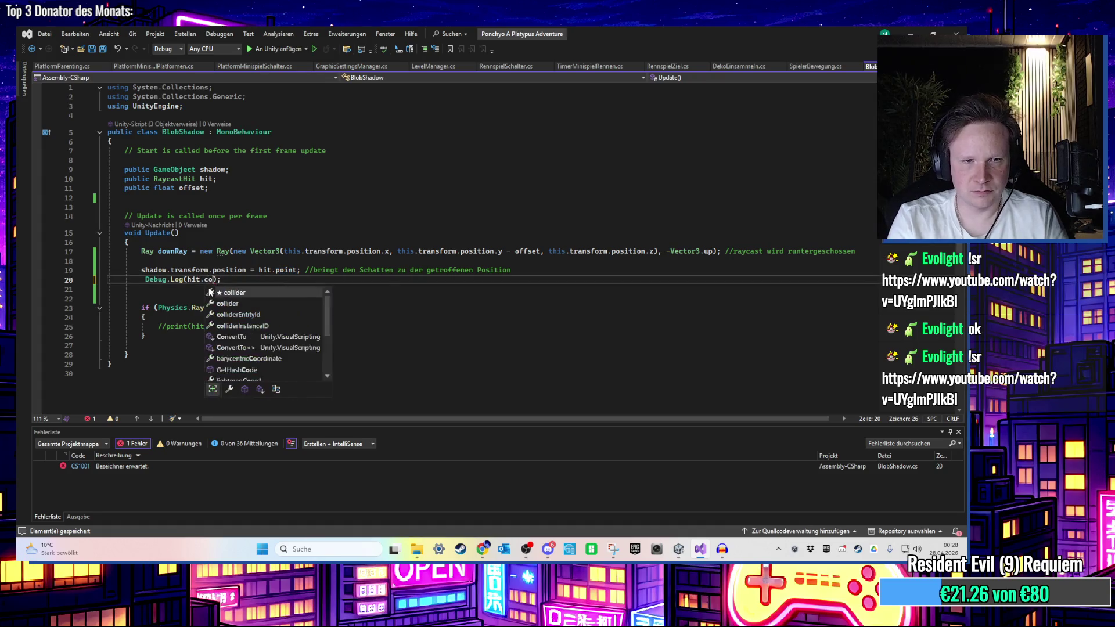
{"action": "type", "text": "."}
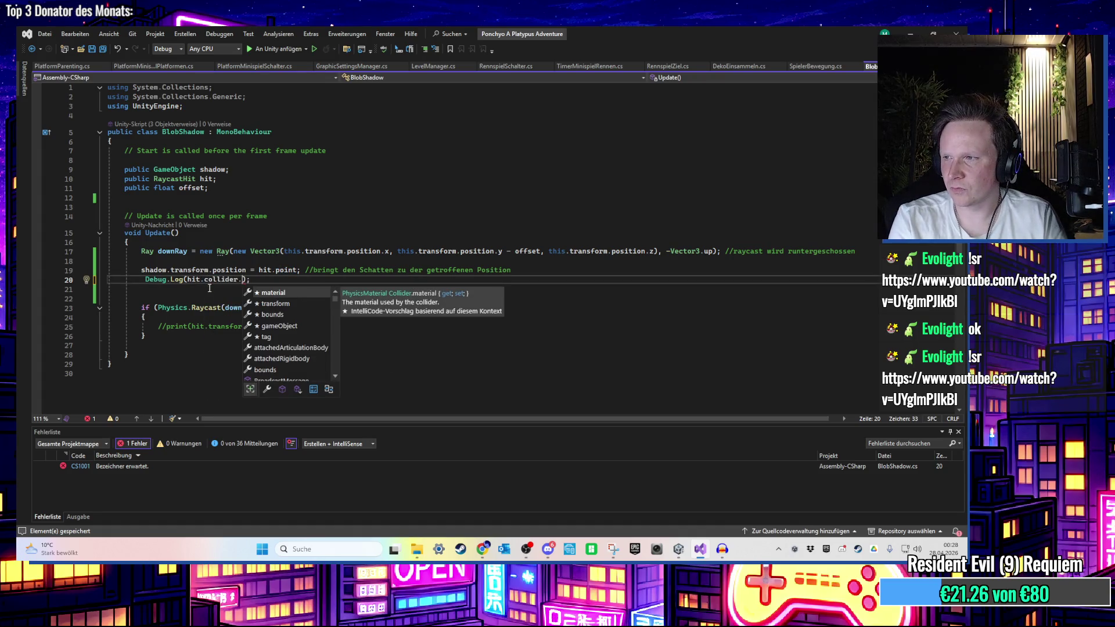
{"action": "key", "text": "Escape"}
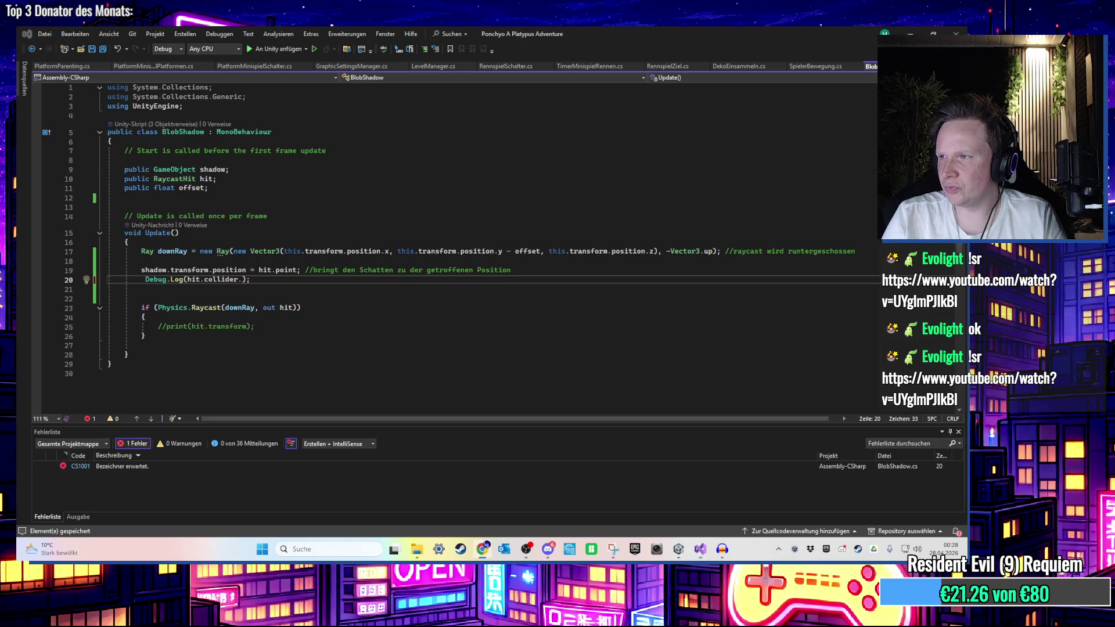
{"action": "type", "text": "ga"}
{"action": "key", "text": "Tab"}
{"action": "key", "text": "ctrl+s"}
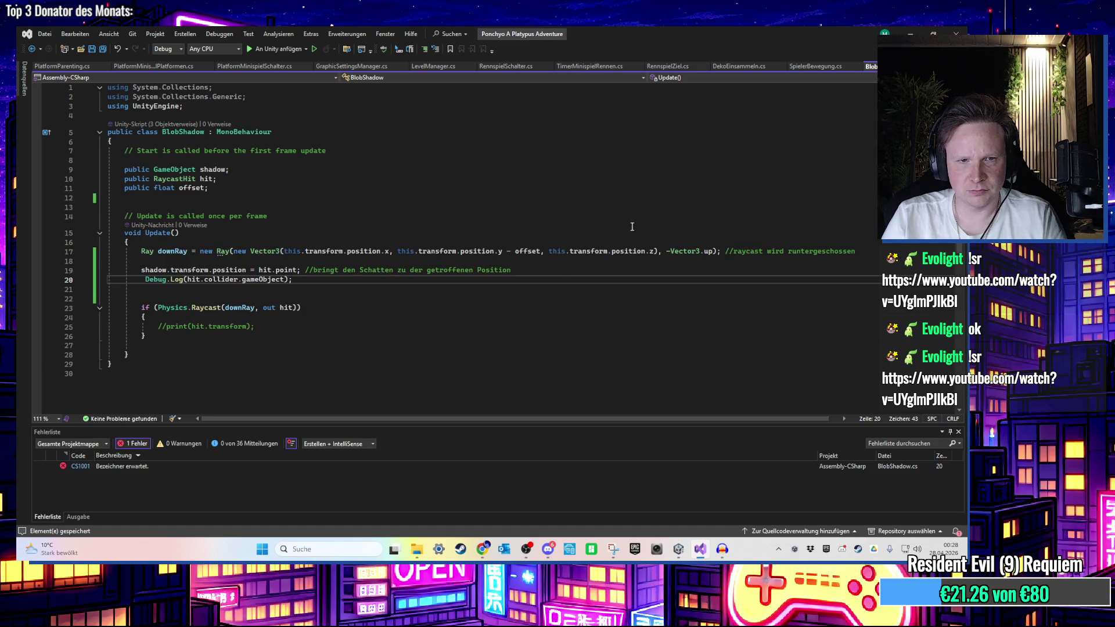
{"action": "left_click", "coordinate": [910, 34]}
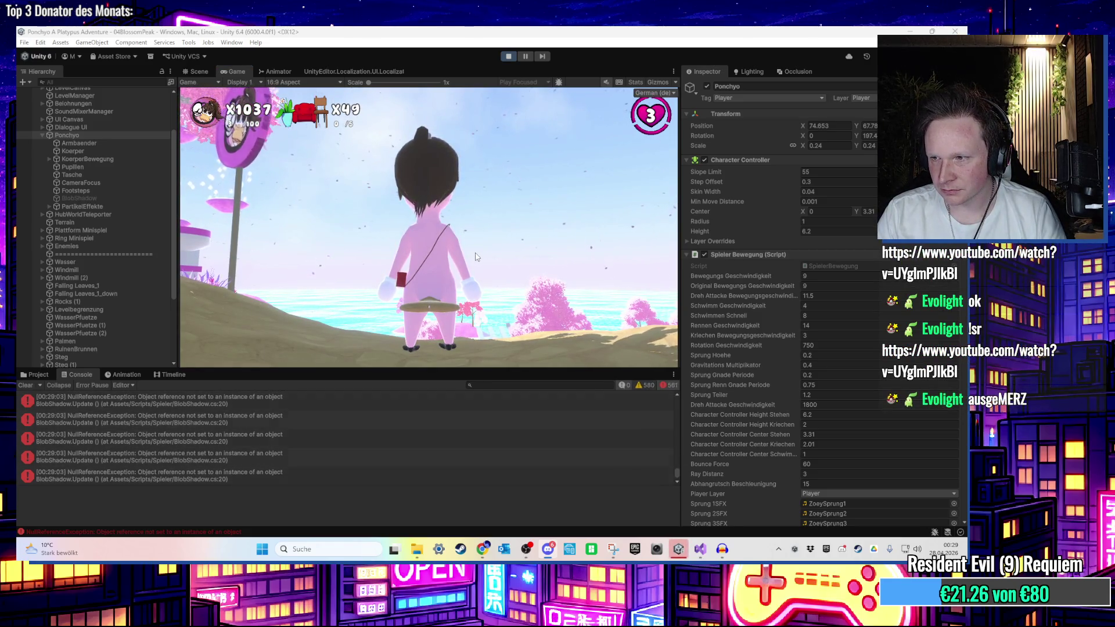
Walk the player in play mode, open a NullReferenceException's details, and stop playing
{"action": "left_click", "coordinate": [446, 274]}
{"action": "key", "text": "w"}
{"action": "key", "text": "w"}
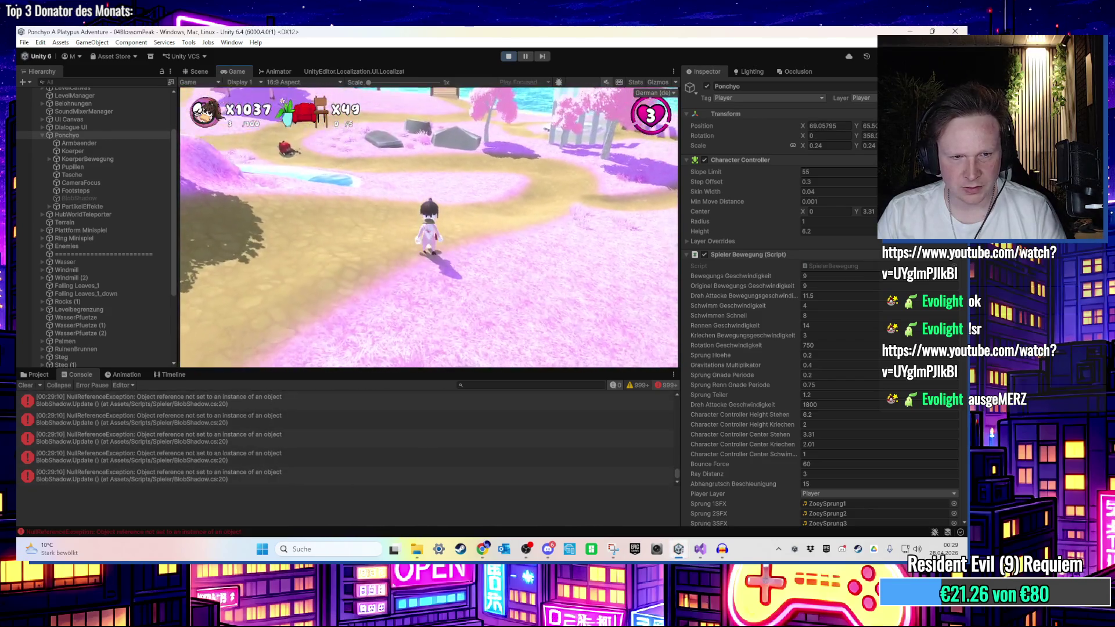
{"action": "key", "text": "super"}
{"action": "key", "text": "super"}
{"action": "left_click", "coordinate": [182, 435]}
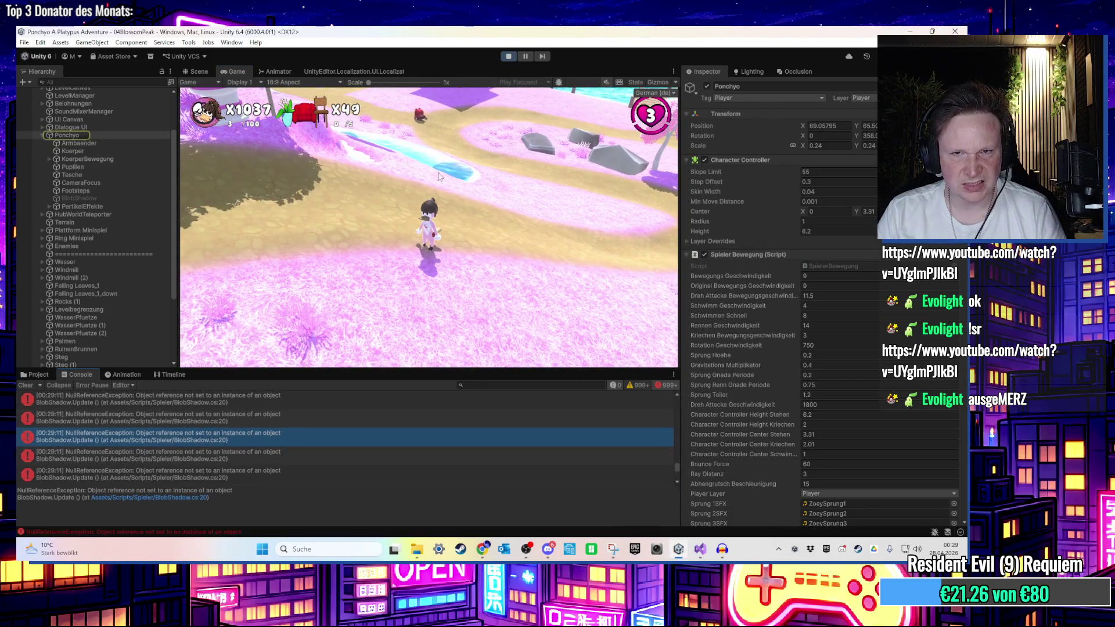
{"action": "left_click", "coordinate": [508, 55]}
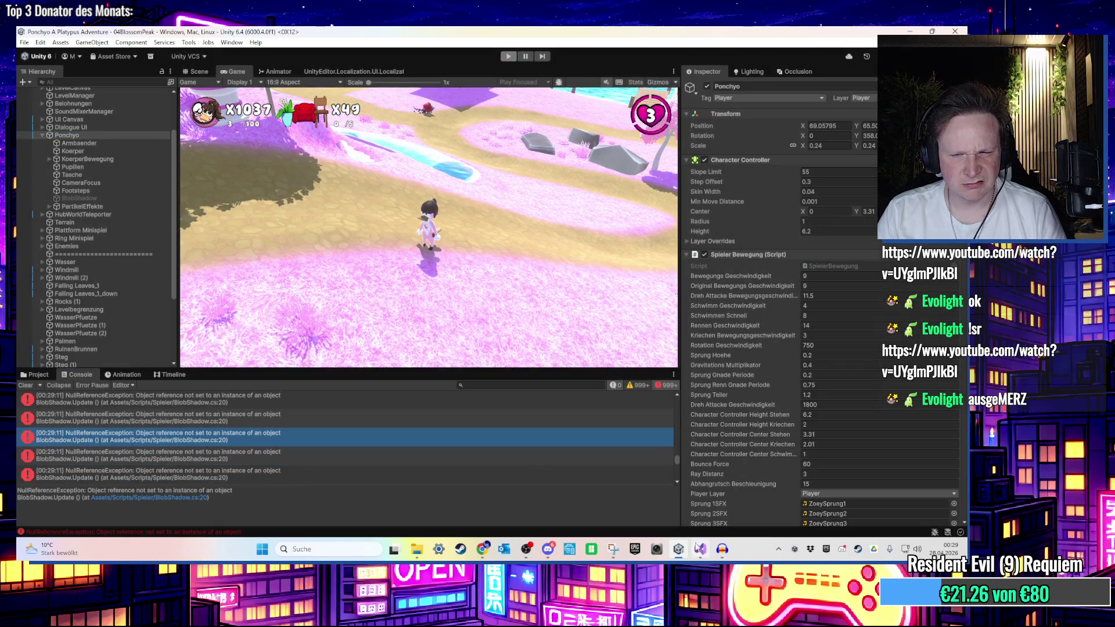
{"action": "left_click", "coordinate": [699, 547]}
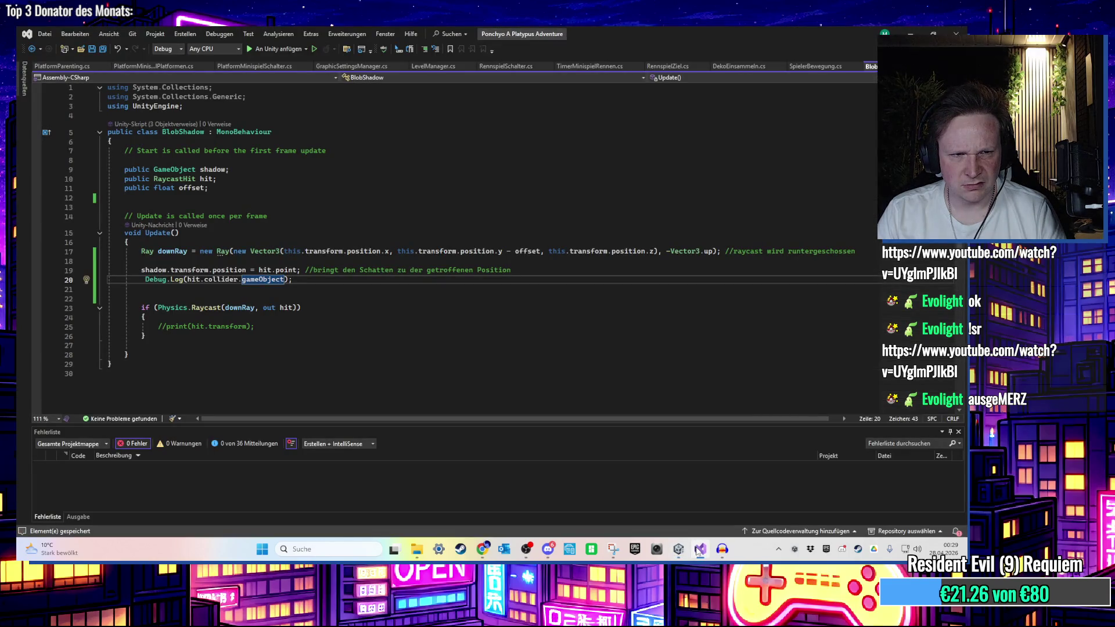
Replace collider.gameObject in the line 20 log call with a name reference
{"action": "left_click", "coordinate": [703, 558]}
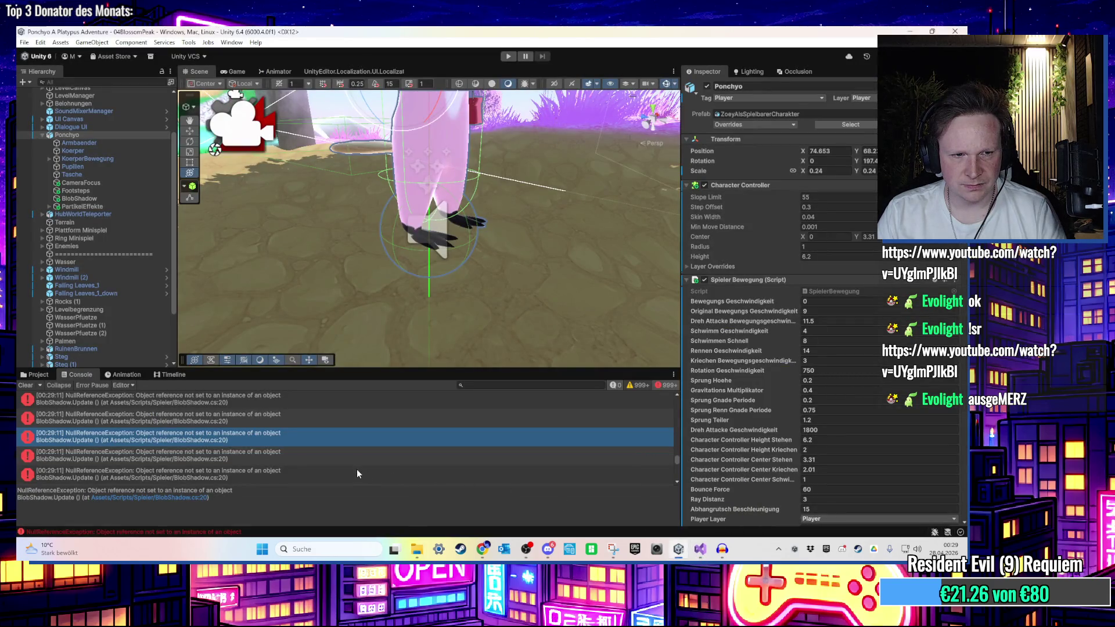
{"action": "left_click", "coordinate": [700, 549]}
{"action": "left_click", "coordinate": [700, 549]}
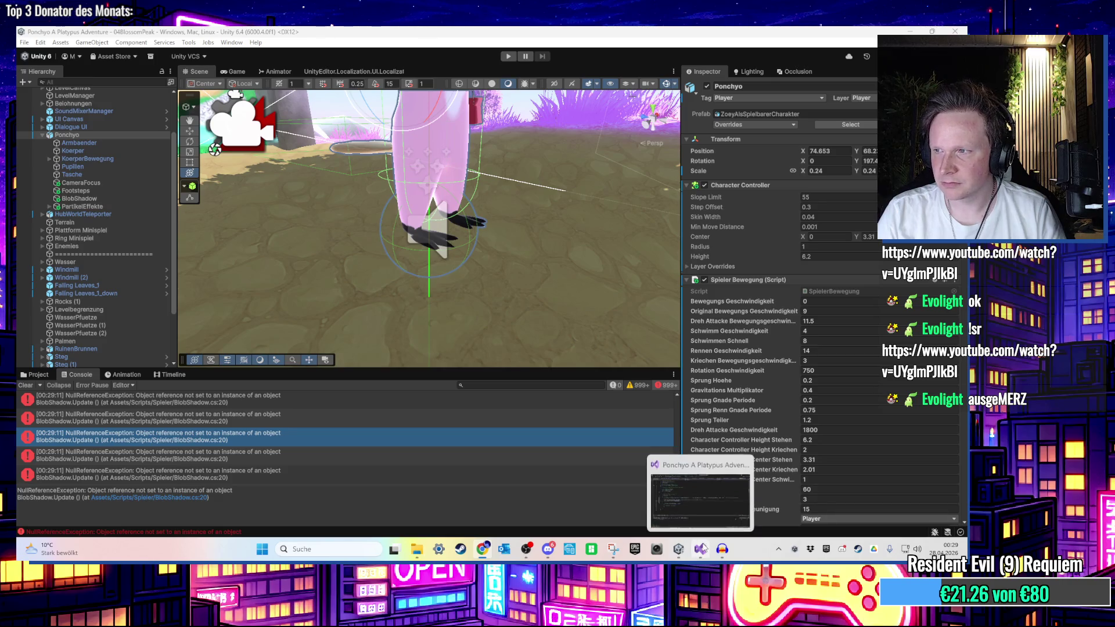
{"action": "left_click", "coordinate": [702, 549]}
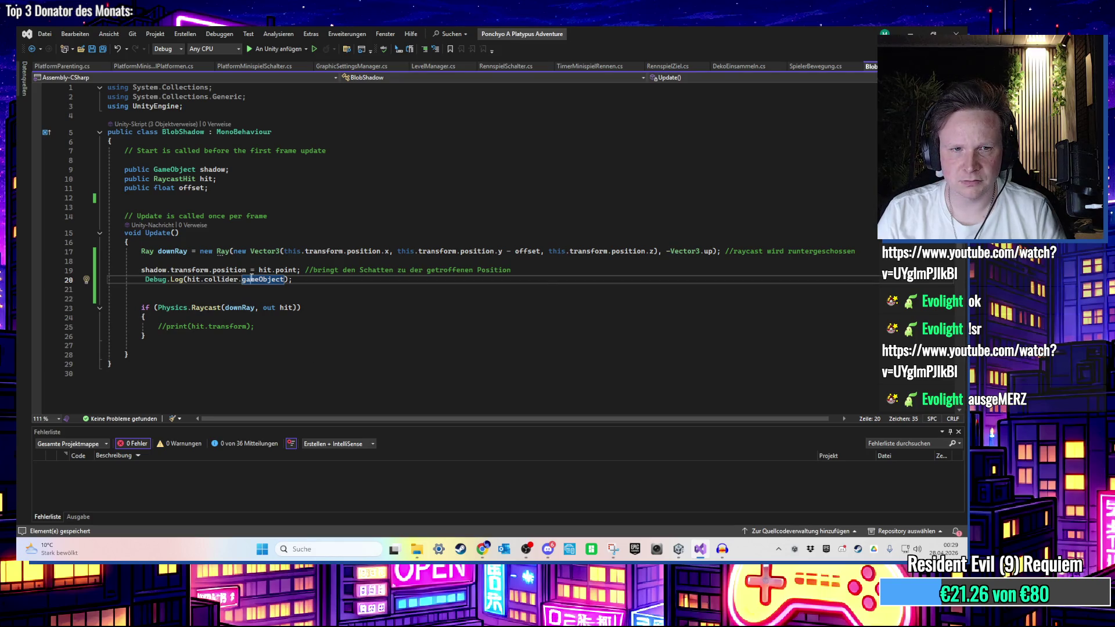
{"action": "left_click", "coordinate": [284, 279]}
{"action": "left_click_drag", "start_coordinate": [285, 279], "coordinate": [231, 281]}
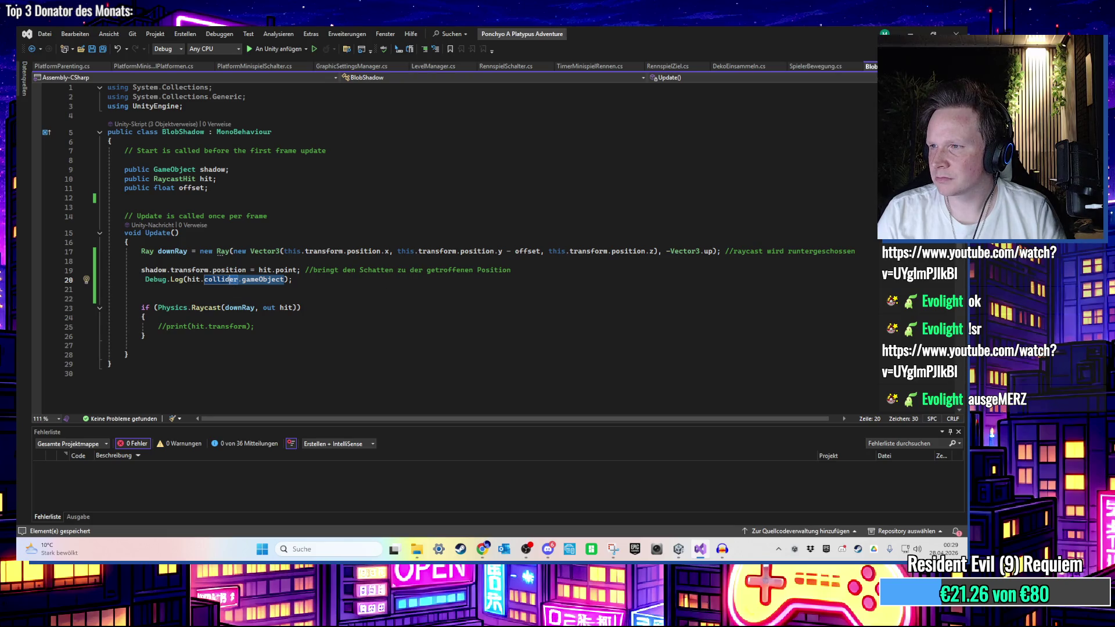
{"action": "left_click", "coordinate": [268, 287]}
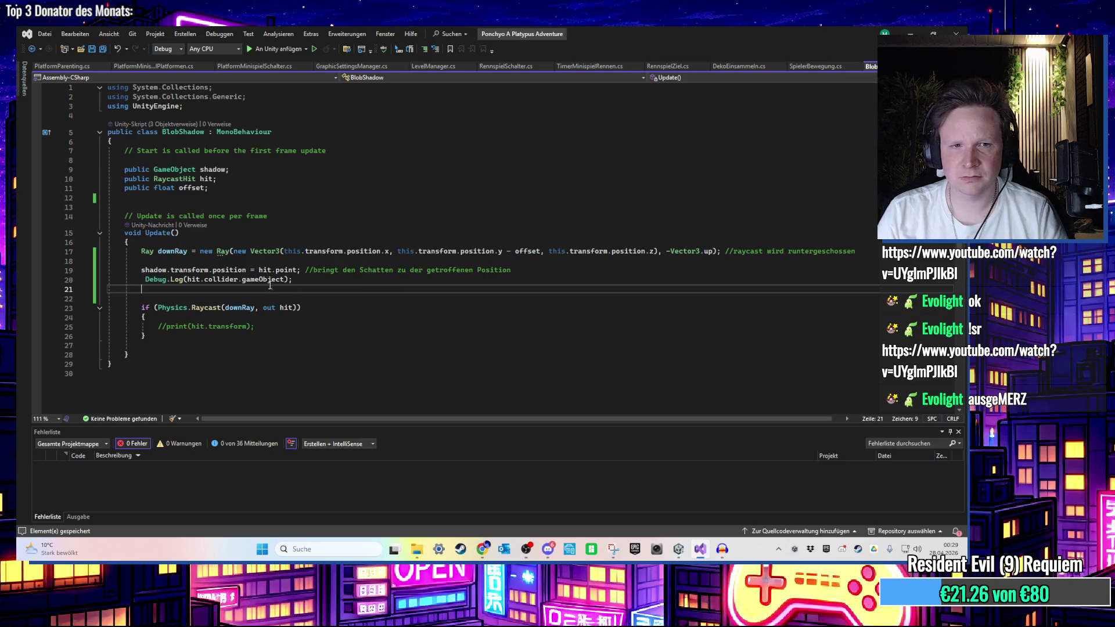
{"action": "left_click_drag", "start_coordinate": [204, 279], "coordinate": [286, 278]}
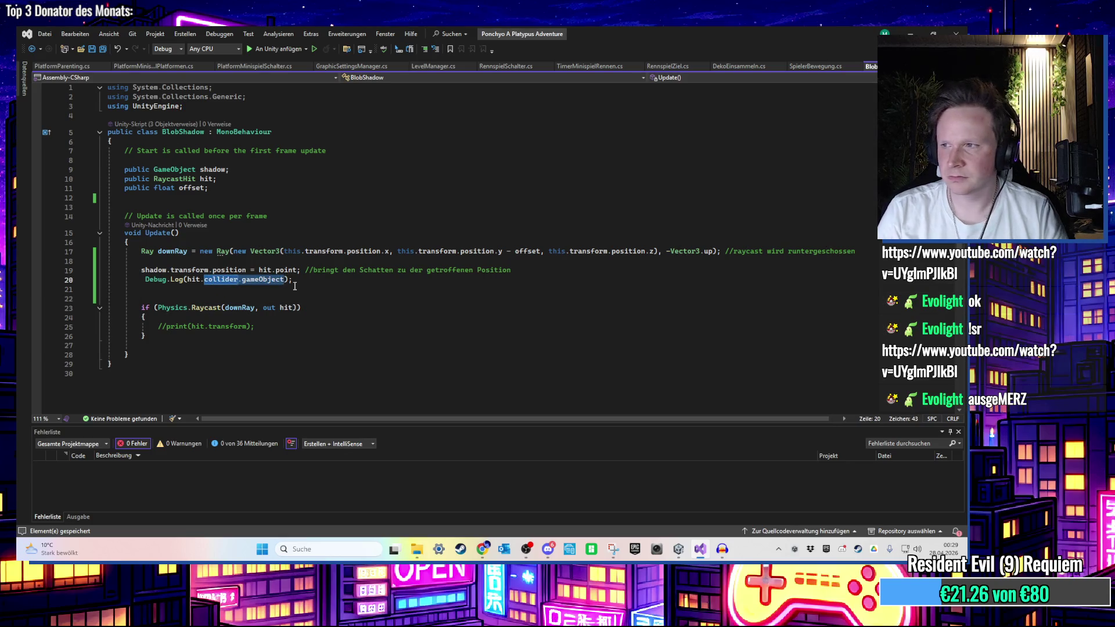
{"action": "type", "text": "name"}
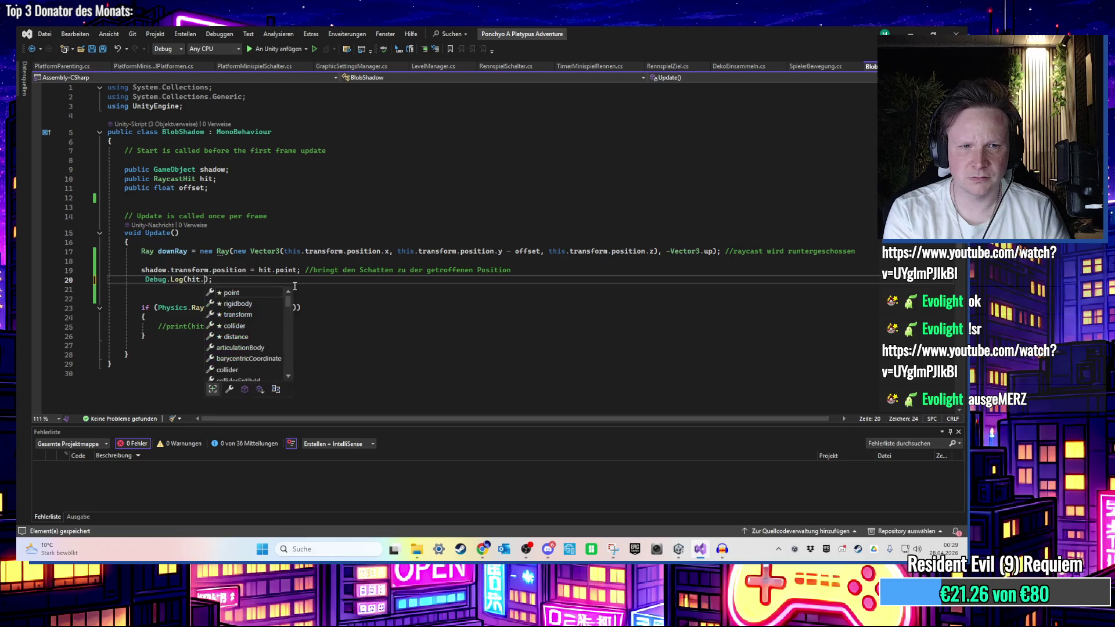
{"action": "key", "text": "BackSpace"}
{"action": "key", "text": "BackSpace"}
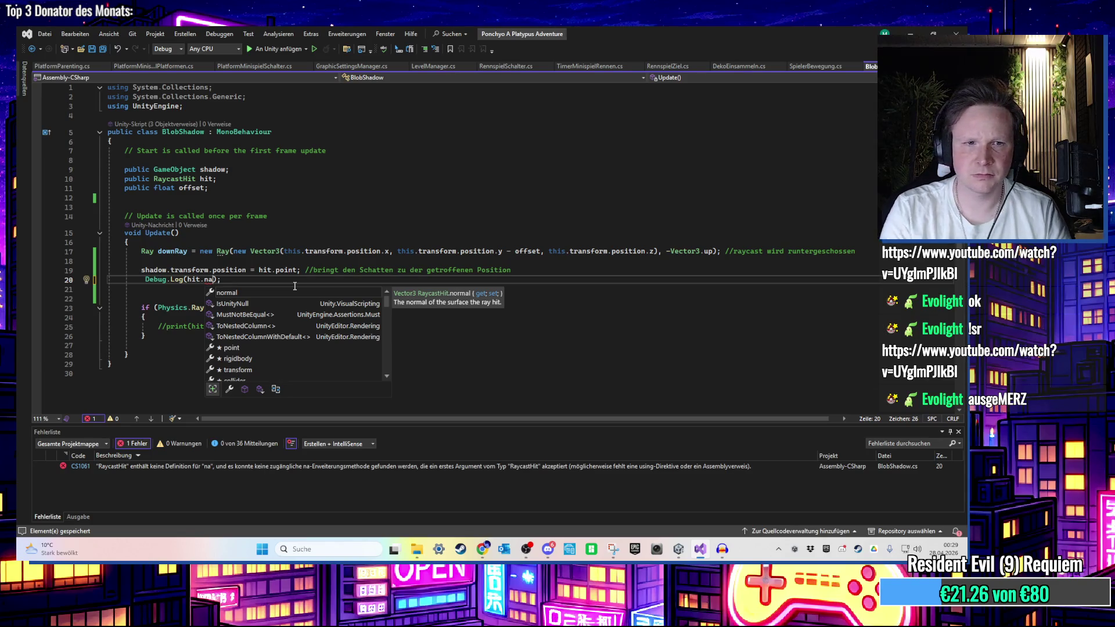
Add 'GameObject hitObject = hit.collider.gameObject;' and log hitObject.name instead
{"action": "left_click", "coordinate": [544, 271]}
{"action": "key", "text": "Return"}
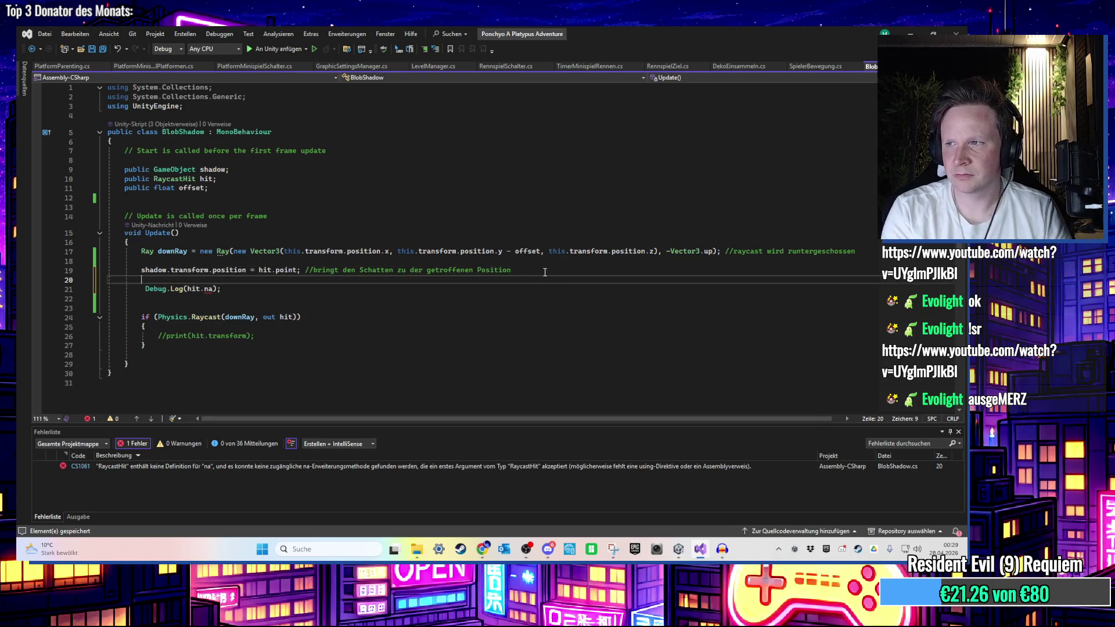
{"action": "type", "text": "GameObject hitObject = "}
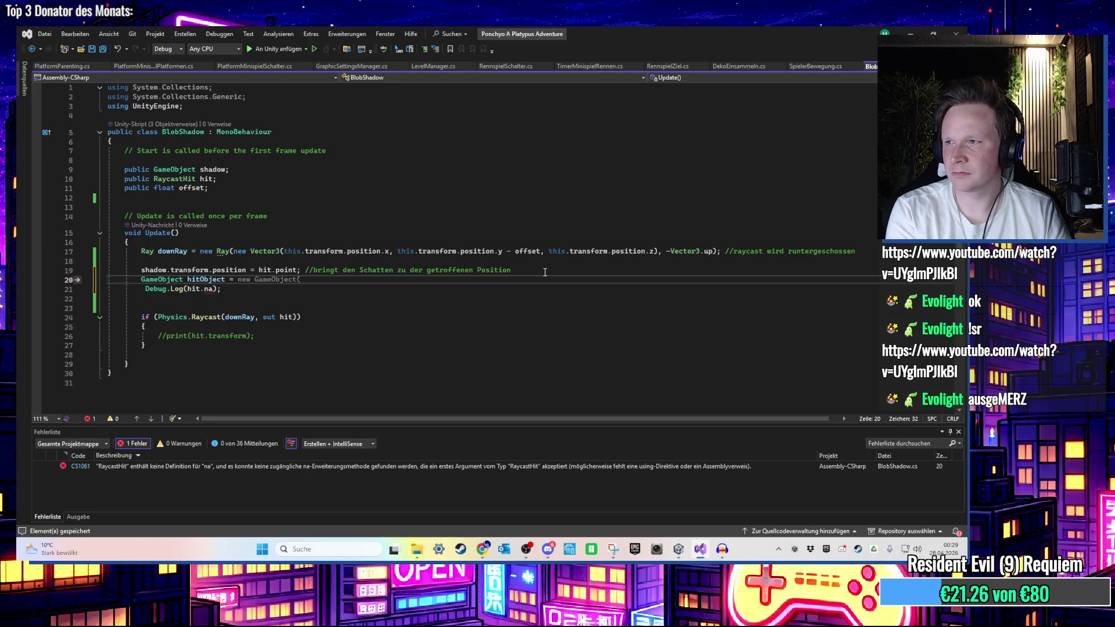
{"action": "type", "text": "hit.col"}
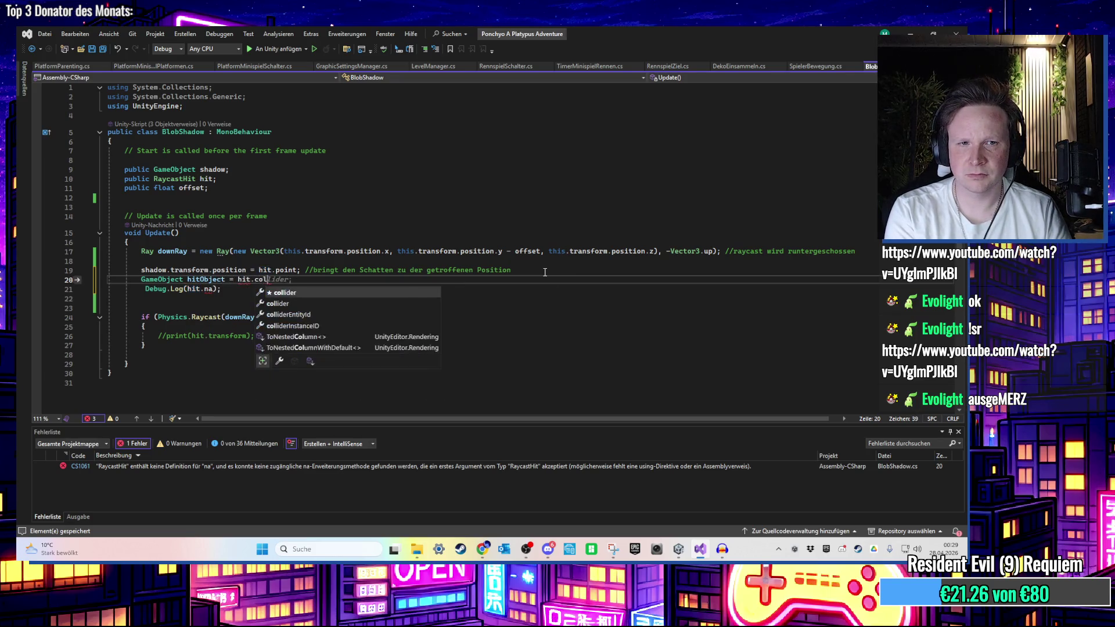
{"action": "type", "text": "lider.Gam"}
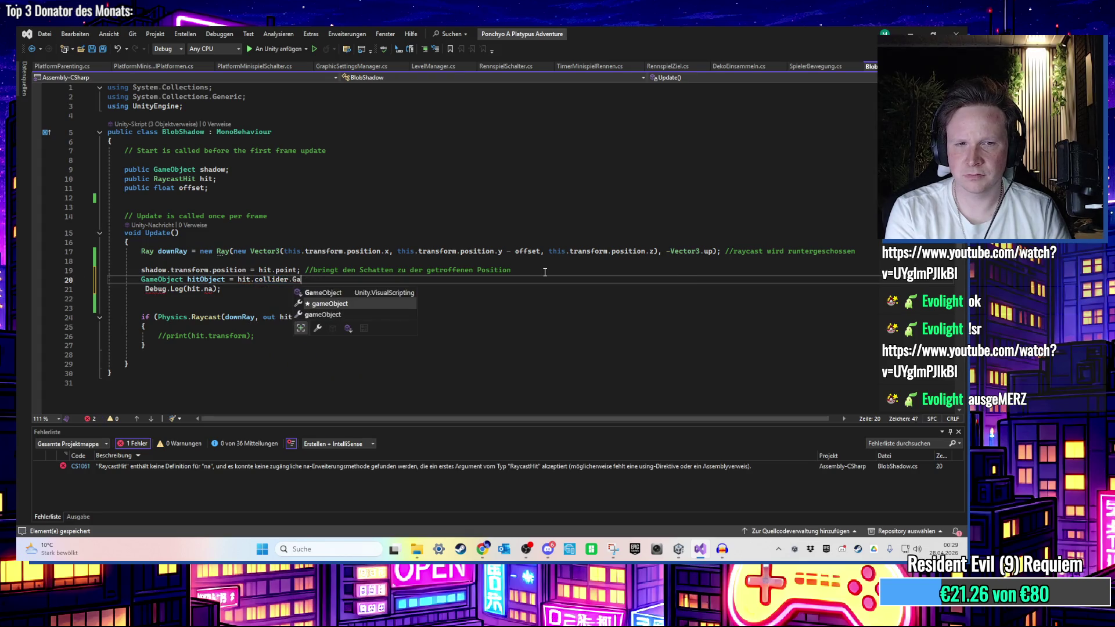
{"action": "key", "text": "Tab"}
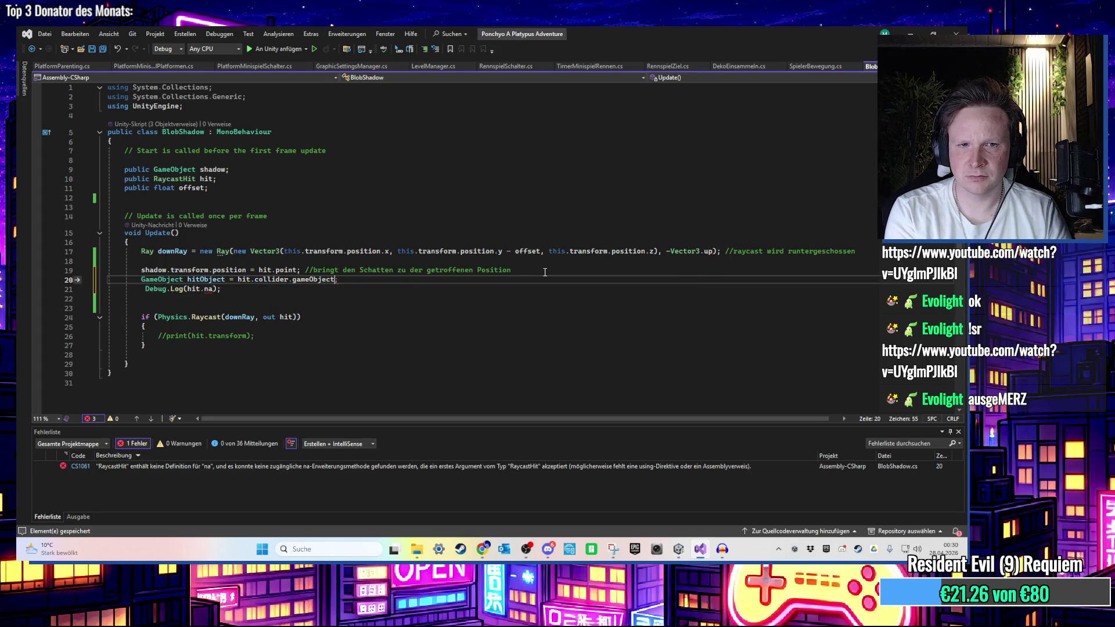
{"action": "type", "text": ";"}
{"action": "key", "text": "Return"}
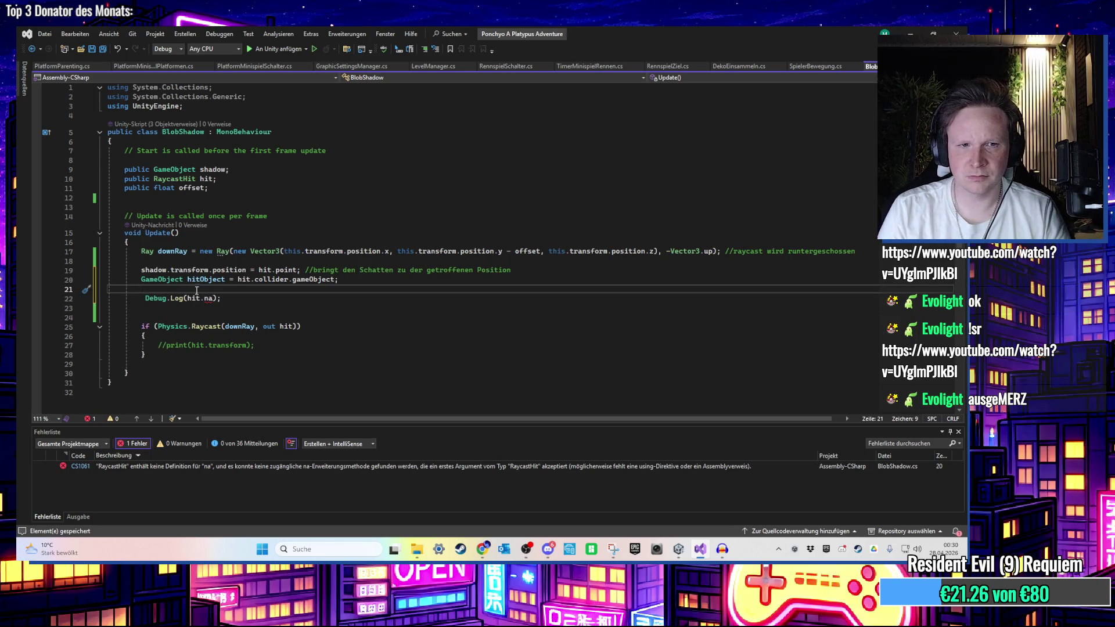
{"action": "left_click_drag", "start_coordinate": [188, 297], "coordinate": [213, 298]}
{"action": "key", "text": "BackSpace"}
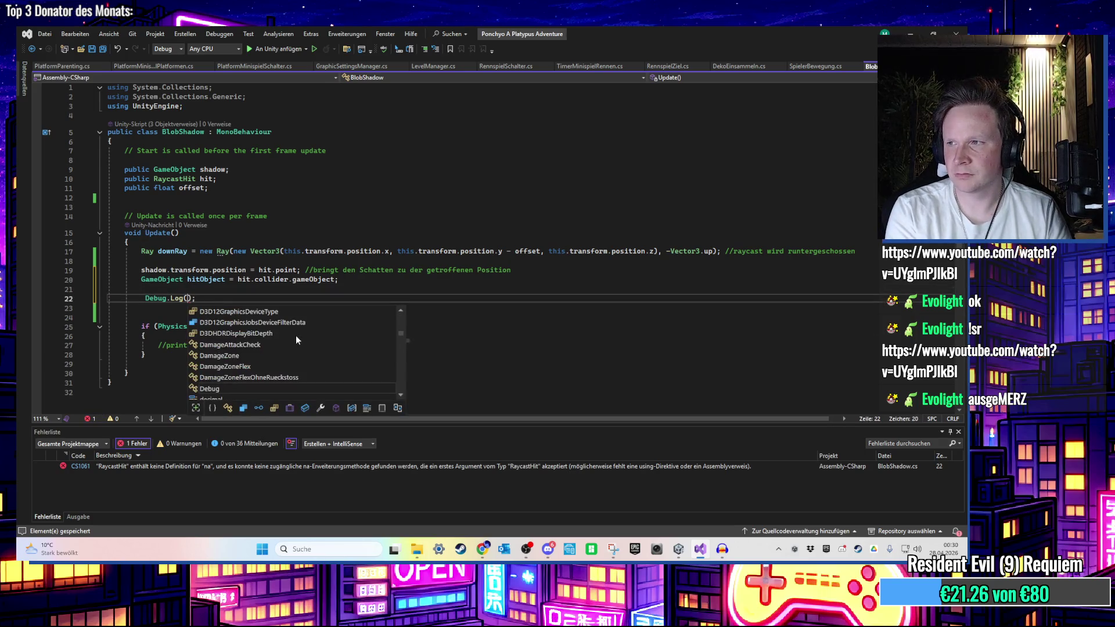
{"action": "type", "text": "hit"}
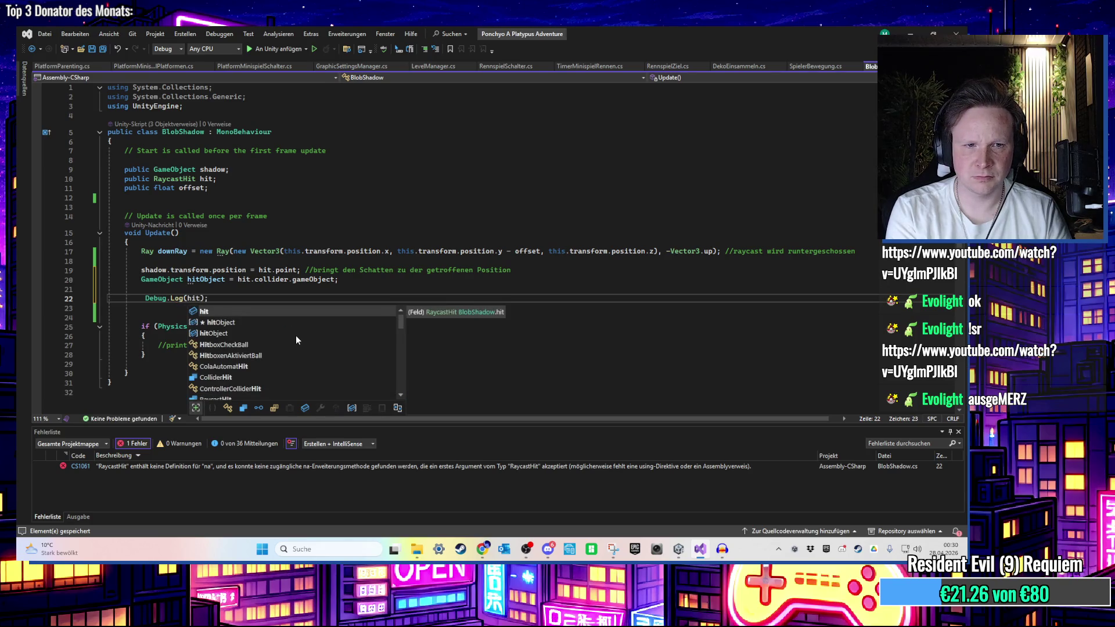
{"action": "type", "text": "Object.name"}
{"action": "key", "text": "alt+Tab"}
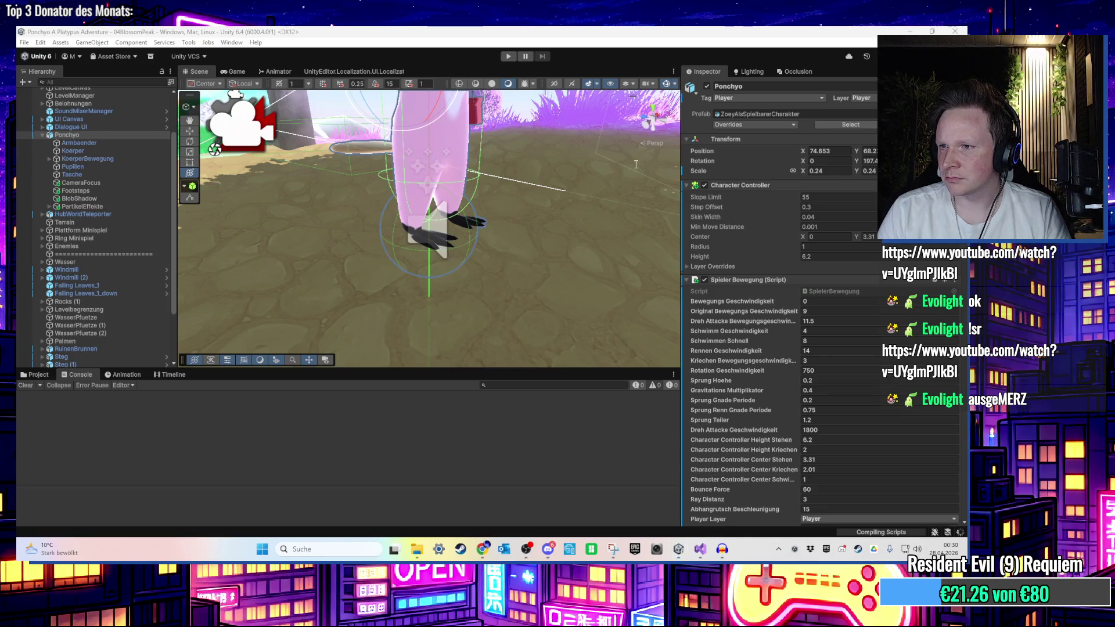
Play-test again, inspect the line 20 NullReferenceException, and open BlobShadow.cs from it
{"action": "key", "text": "ctrl+p"}
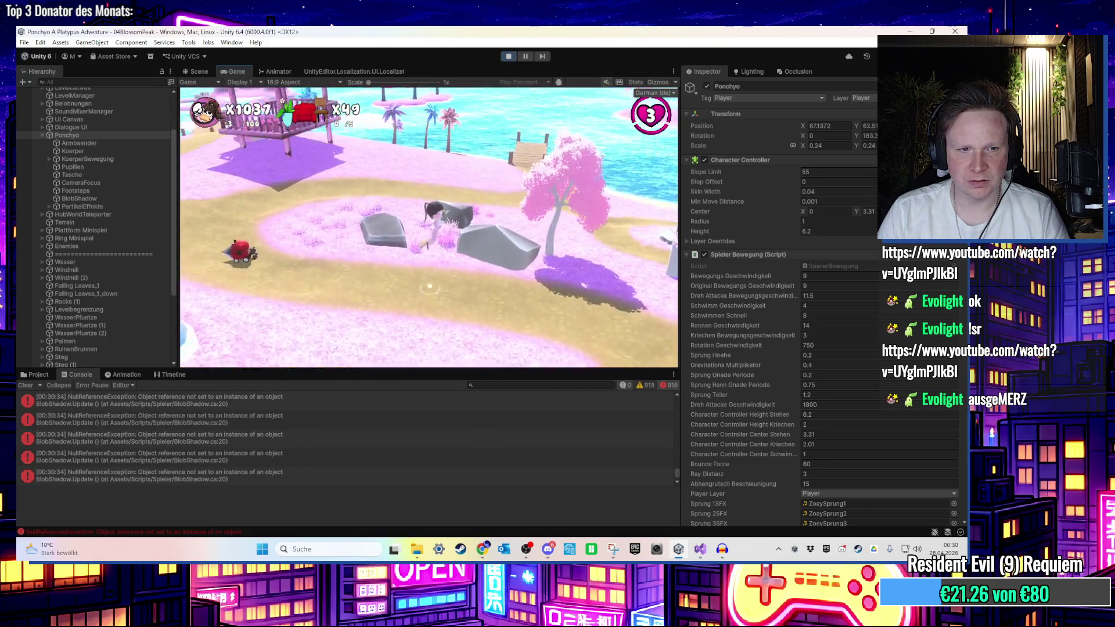
{"action": "key", "text": "super"}
{"action": "left_click", "coordinate": [433, 223]}
{"action": "key", "text": "ctrl+p"}
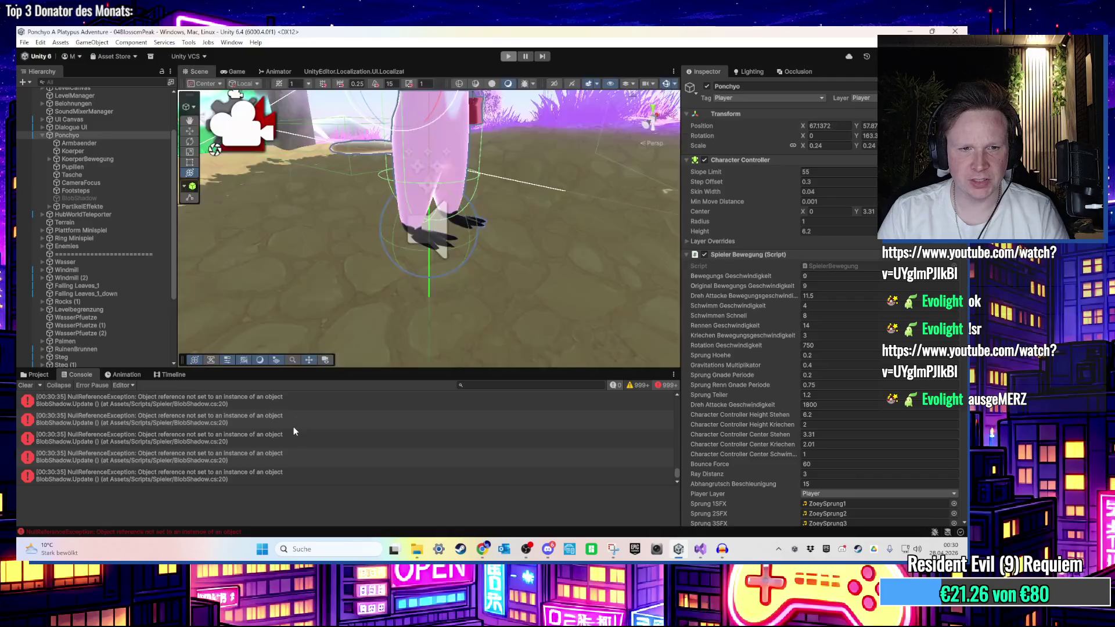
{"action": "left_click", "coordinate": [314, 431]}
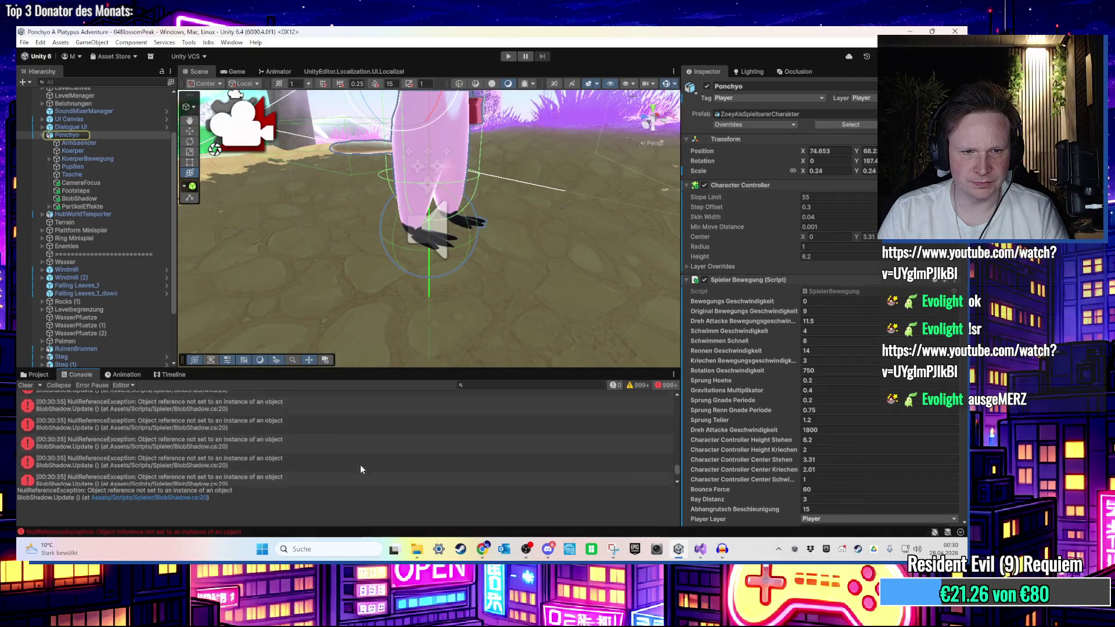
{"action": "mouse_move", "coordinate": [677, 468]}
{"action": "left_mouse_down"}
{"action": "mouse_move", "coordinate": [683, 393]}
{"action": "mouse_move", "coordinate": [687, 520]}
{"action": "left_mouse_up"}
{"action": "left_click", "coordinate": [227, 456]}
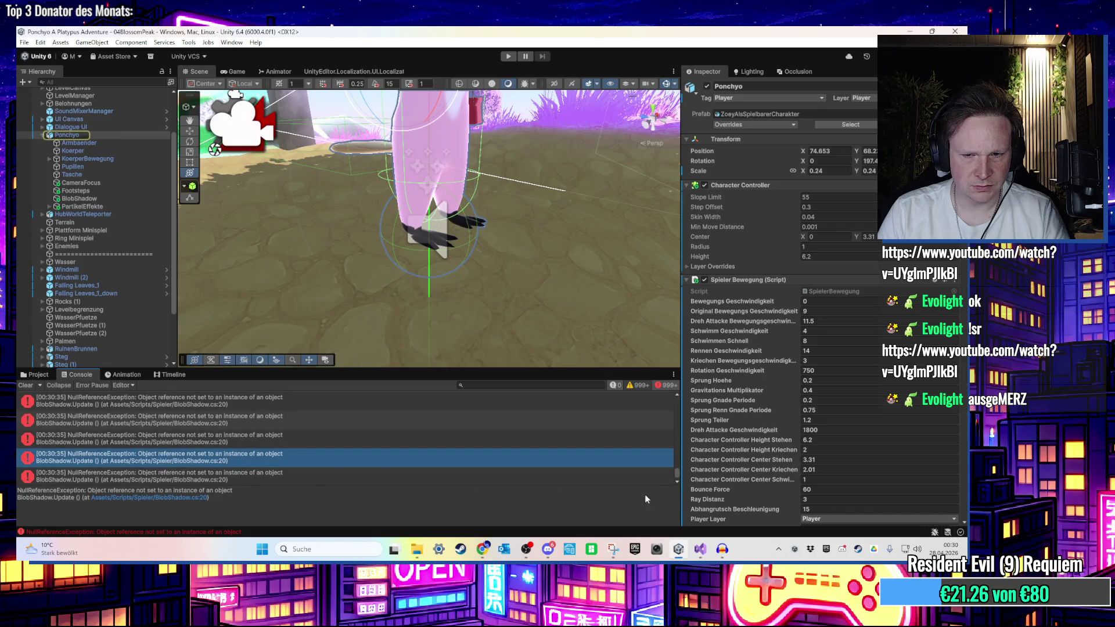
{"action": "left_click", "coordinate": [700, 549]}
{"action": "left_click", "coordinate": [380, 335]}
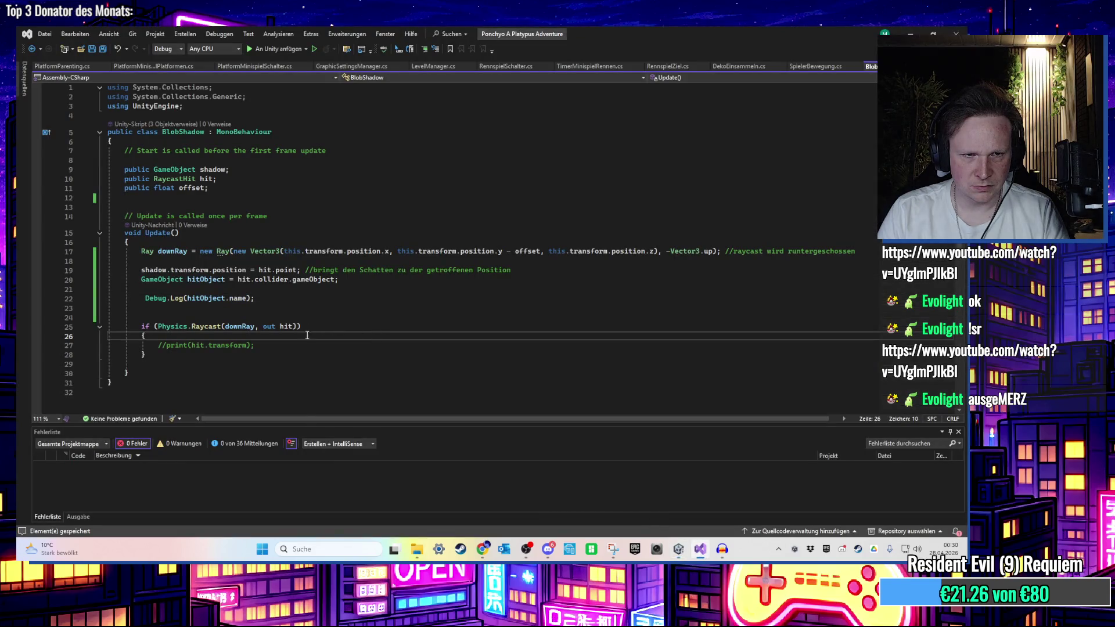
Wrap Debug.Log(hitObject.name); inside an if (hitObject != null) block, then return to Unity
{"action": "left_click", "coordinate": [213, 292]}
{"action": "key", "text": "Return"}
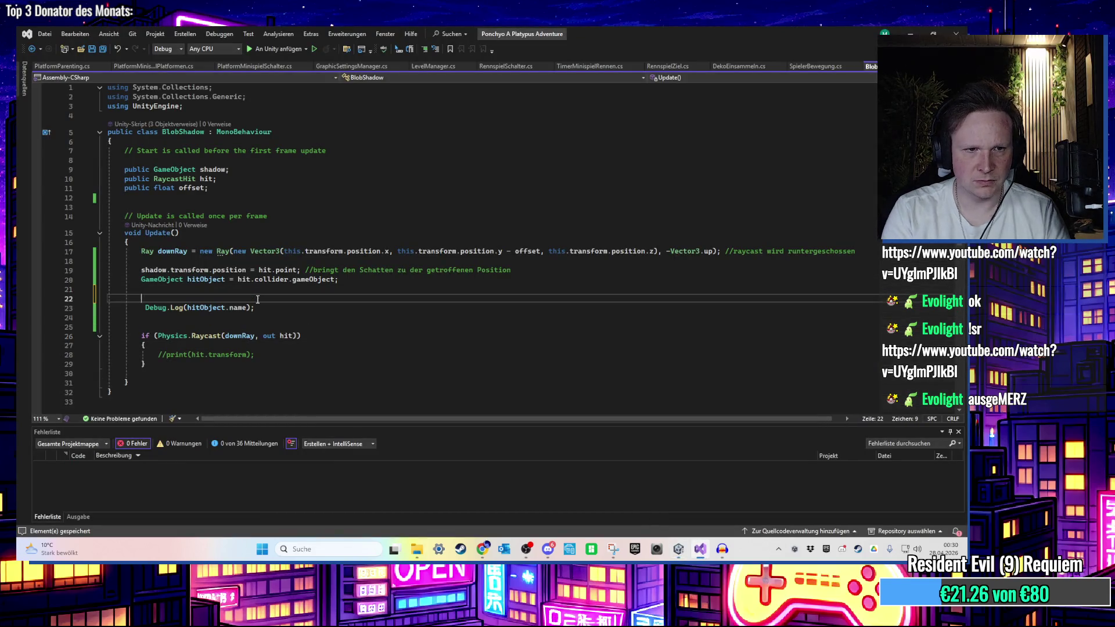
{"action": "type", "text": "if (hitObject != null )"}
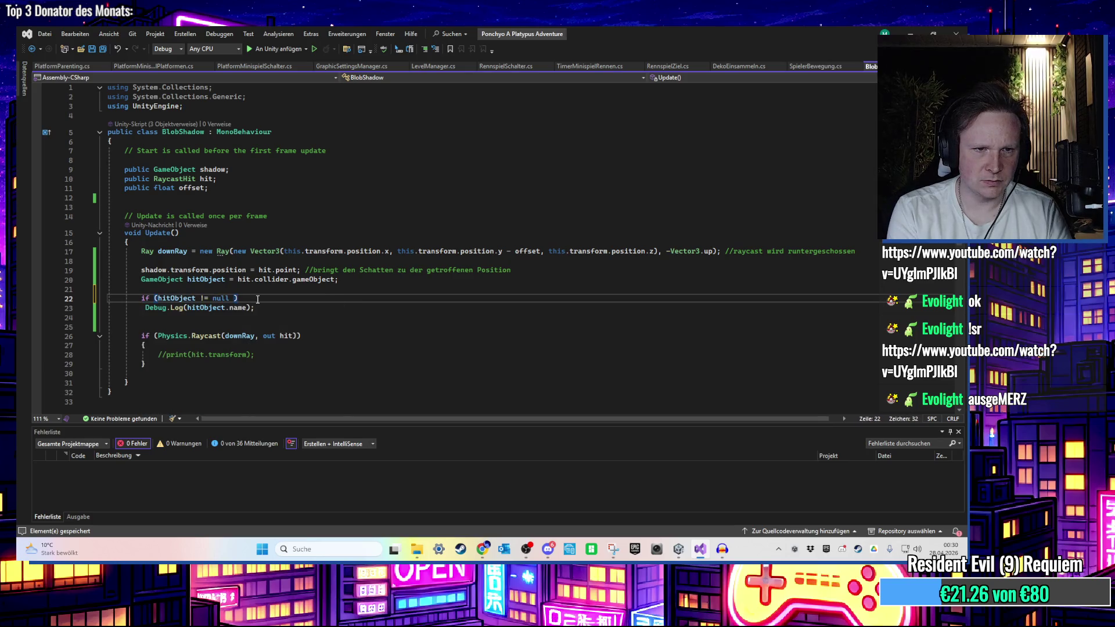
{"action": "key", "text": "Return"}
{"action": "type", "text": "{ }"}
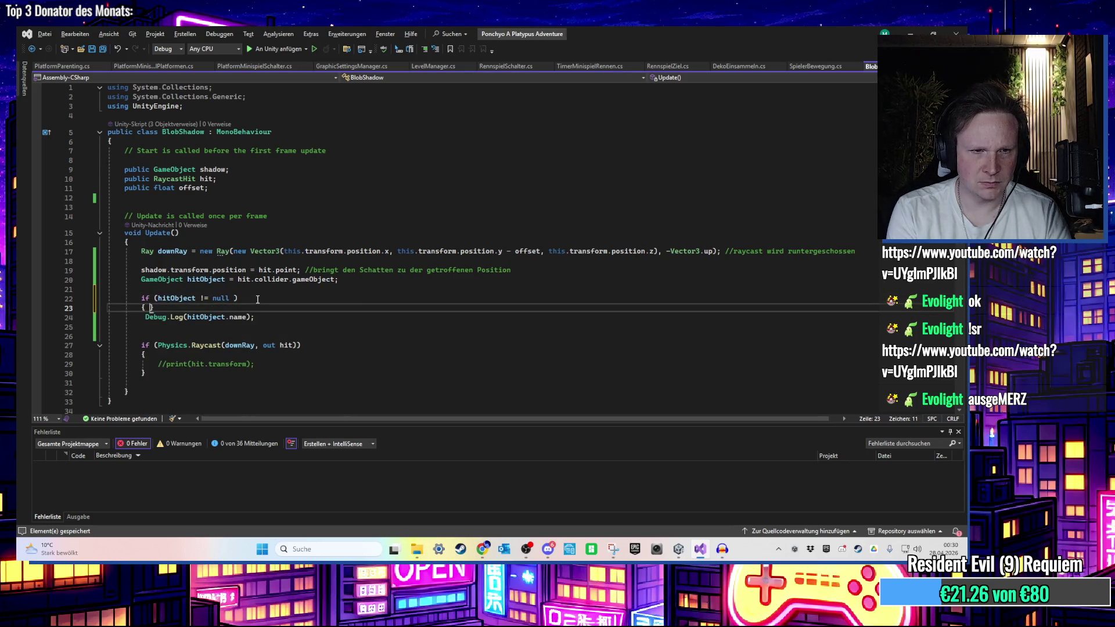
{"action": "key", "text": "Return"}
{"action": "left_click", "coordinate": [125, 342]}
{"action": "left_click_drag", "start_coordinate": [124, 343], "coordinate": [137, 333]}
{"action": "key", "text": "ctrl+x"}
{"action": "key", "text": "Up"}
{"action": "key", "text": "Up"}
{"action": "key", "text": "ctrl+v"}
{"action": "key", "text": "alt+Tab"}
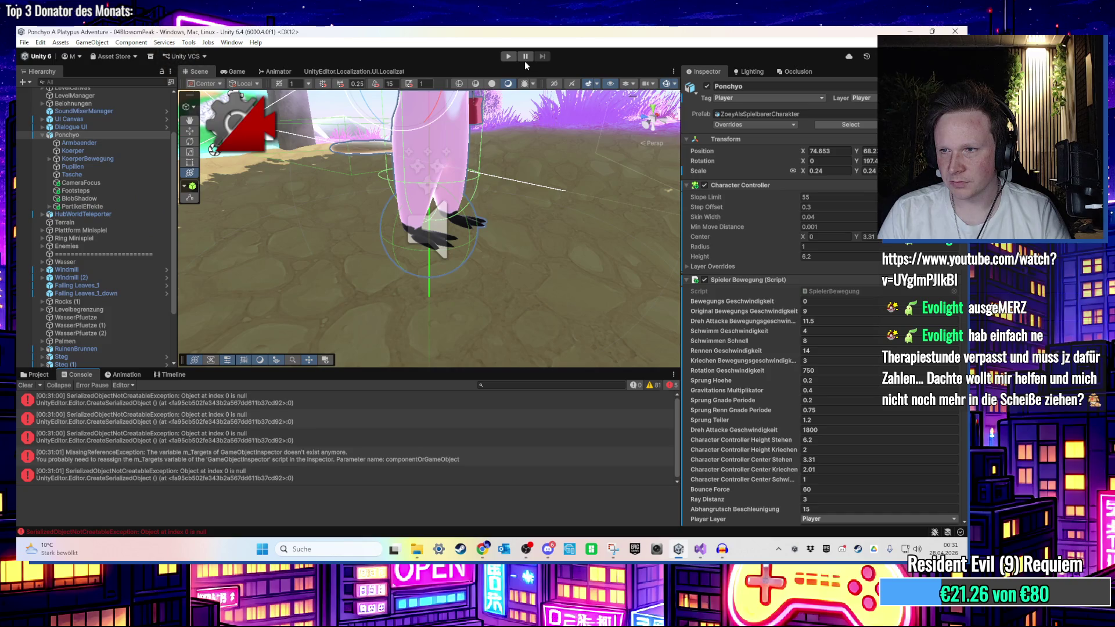
Play-test, read the NullReferenceException, clear the Console, and bring up BlobShadow.cs
{"action": "left_click", "coordinate": [508, 57]}
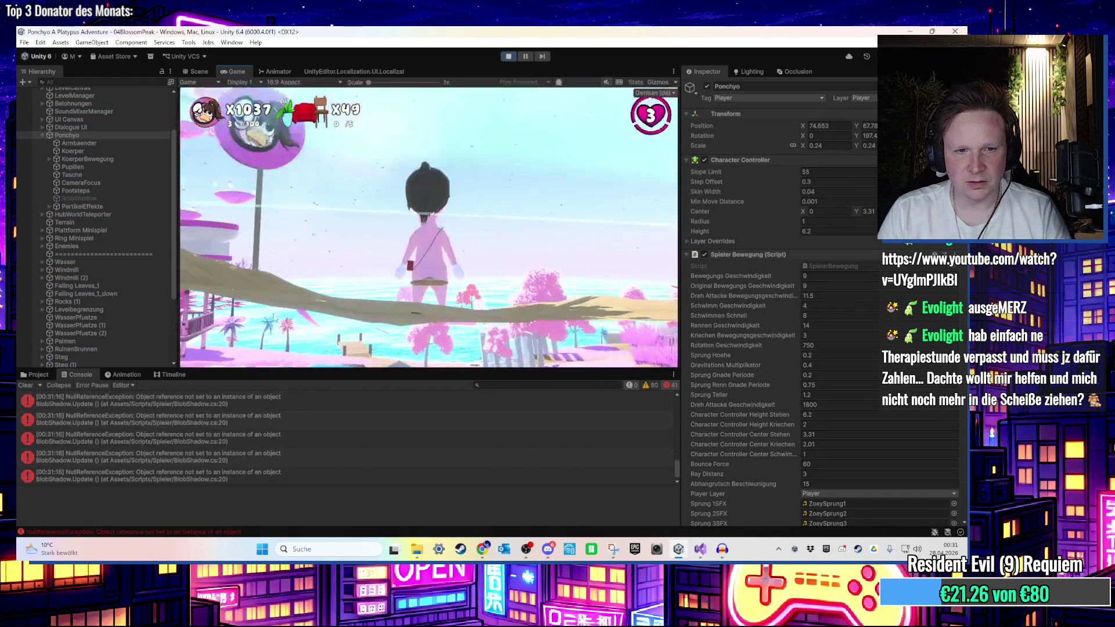
{"action": "left_click", "coordinate": [158, 440]}
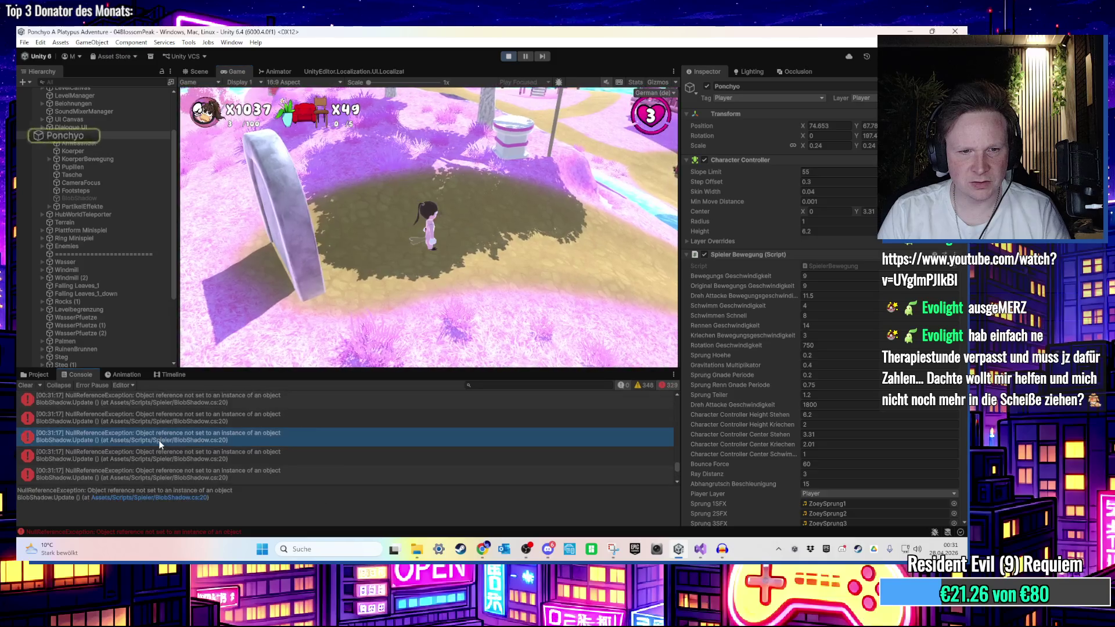
{"action": "left_click", "coordinate": [26, 385]}
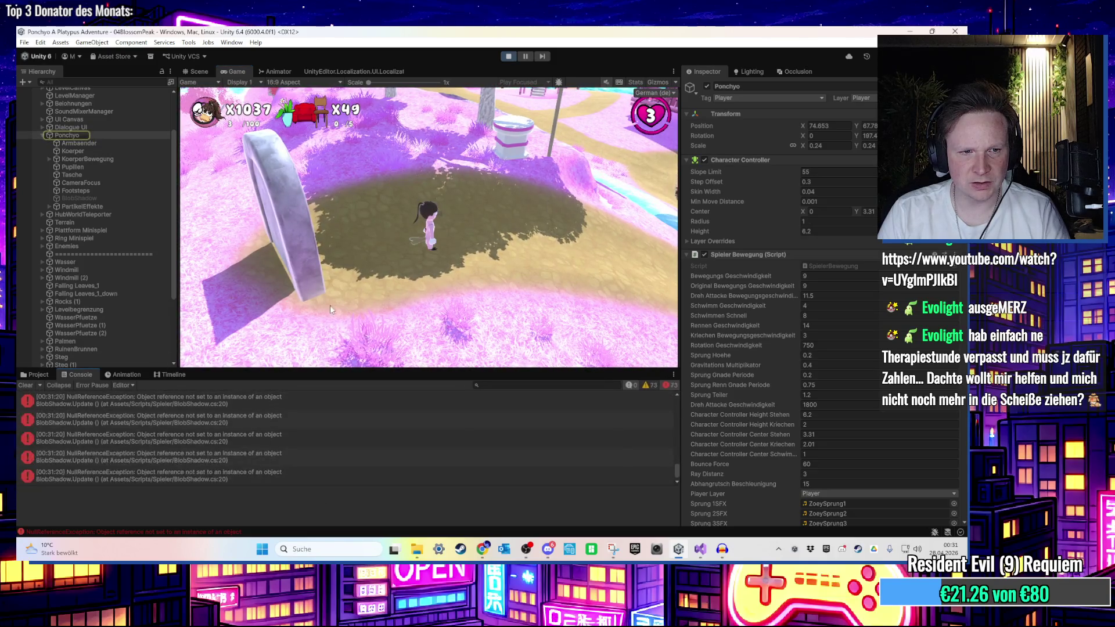
{"action": "key", "text": "super"}
{"action": "key", "text": "Escape"}
{"action": "left_click", "coordinate": [700, 549]}
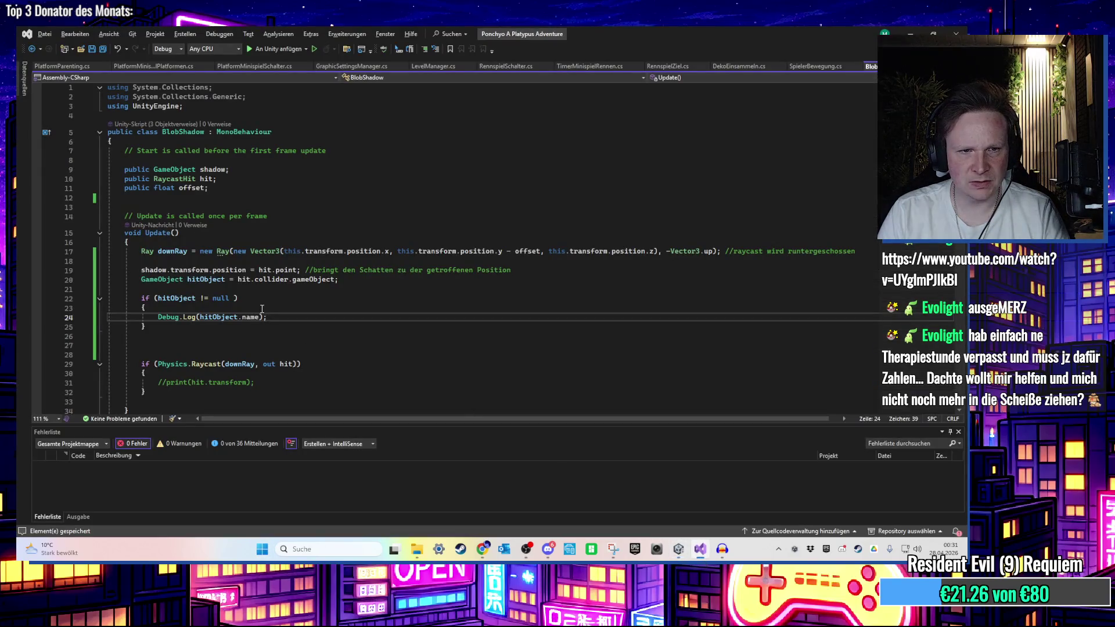
Add an if (hit.collider.gameObject != null) check with a code block below line 19
{"action": "left_click", "coordinate": [523, 270]}
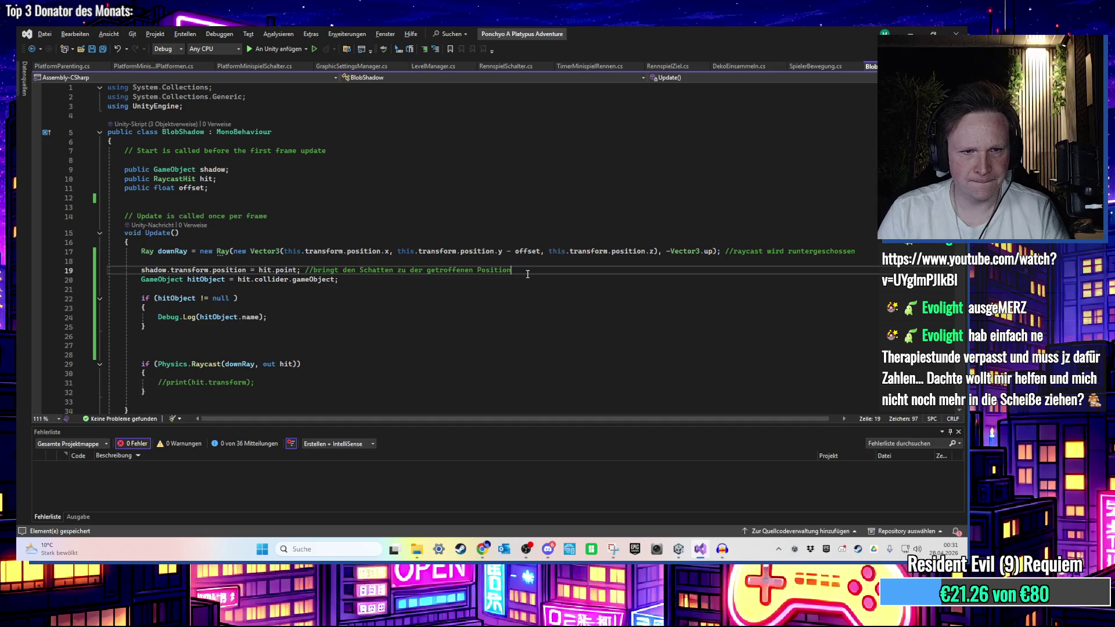
{"action": "key", "text": "Return"}
{"action": "key", "text": "Return"}
{"action": "type", "text": "if (hit.normal != Vector3.zero )"}
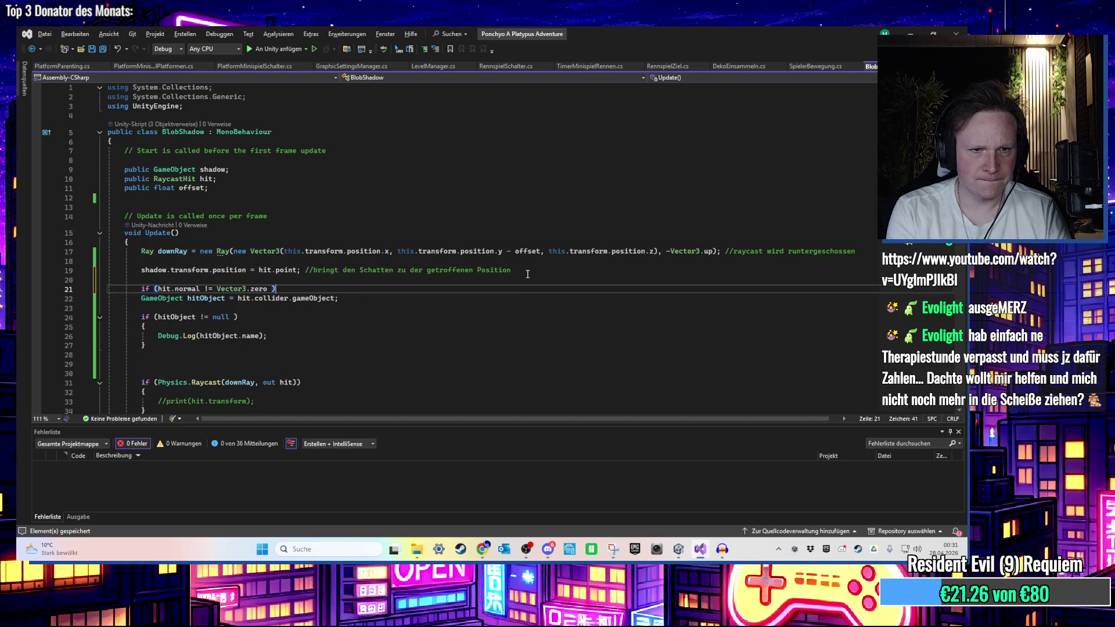
{"action": "mouse_move", "coordinate": [276, 289]}
{"action": "left_mouse_down"}
{"action": "mouse_move", "coordinate": [110, 289]}
{"action": "mouse_move", "coordinate": [207, 288]}
{"action": "mouse_move", "coordinate": [176, 289]}
{"action": "left_mouse_up"}
{"action": "key", "text": "BackSpace"}
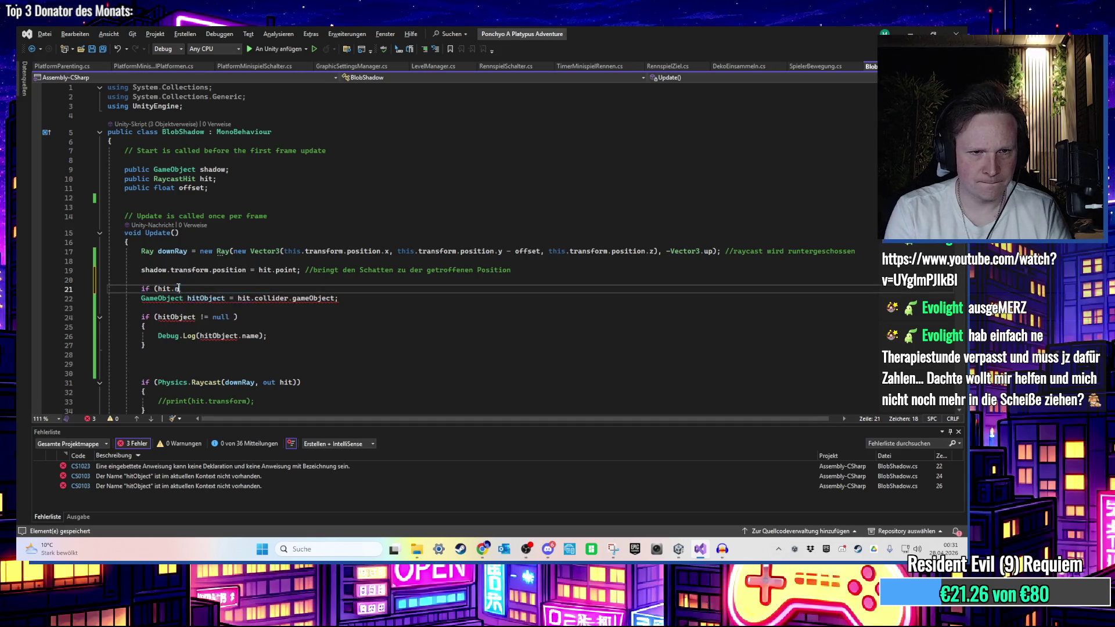
{"action": "type", "text": "collider.gameObject != "}
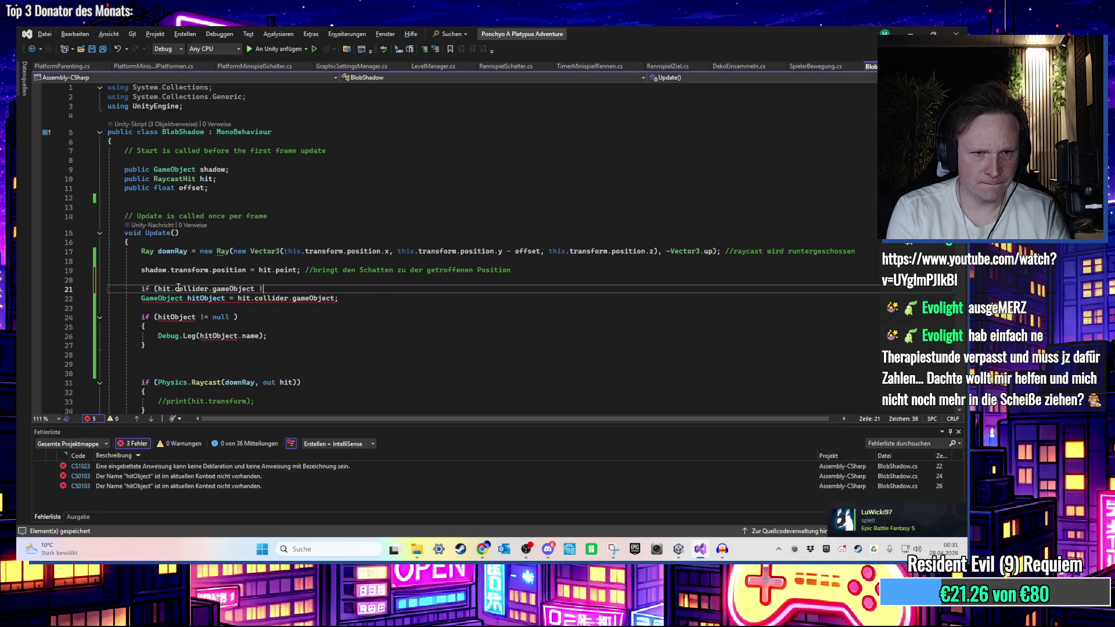
{"action": "type", "text": "null)"}
{"action": "key", "text": "Return"}
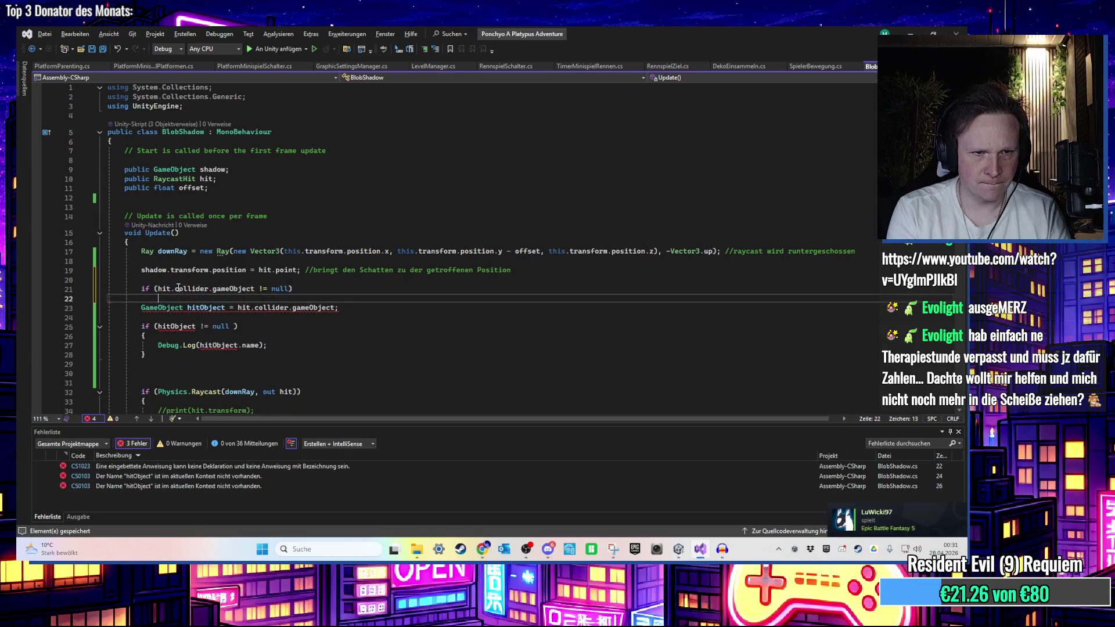
{"action": "type", "text": "{ }"}
{"action": "key", "text": "Return"}
Move the hitObject assignment line inside the new collider check block
{"action": "left_click_drag", "start_coordinate": [338, 327], "coordinate": [141, 327]}
{"action": "key", "text": "ctrl+x"}
{"action": "left_click", "coordinate": [188, 303]}
{"action": "key", "text": "Return"}
{"action": "key", "text": "ctrl+v"}
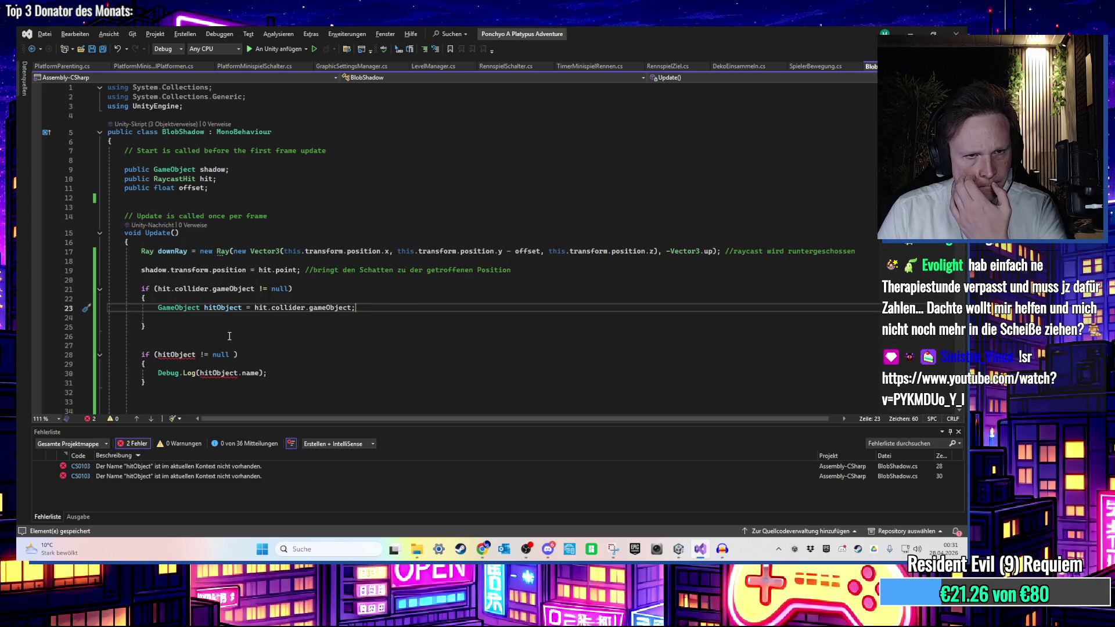
Move the hitObject null-check and name logging block into the collider check, then return to Unity
{"action": "left_click_drag", "start_coordinate": [110, 355], "coordinate": [267, 382]}
{"action": "key", "text": "ctrl+x"}
{"action": "left_click", "coordinate": [174, 316]}
{"action": "key", "text": "ctrl+v"}
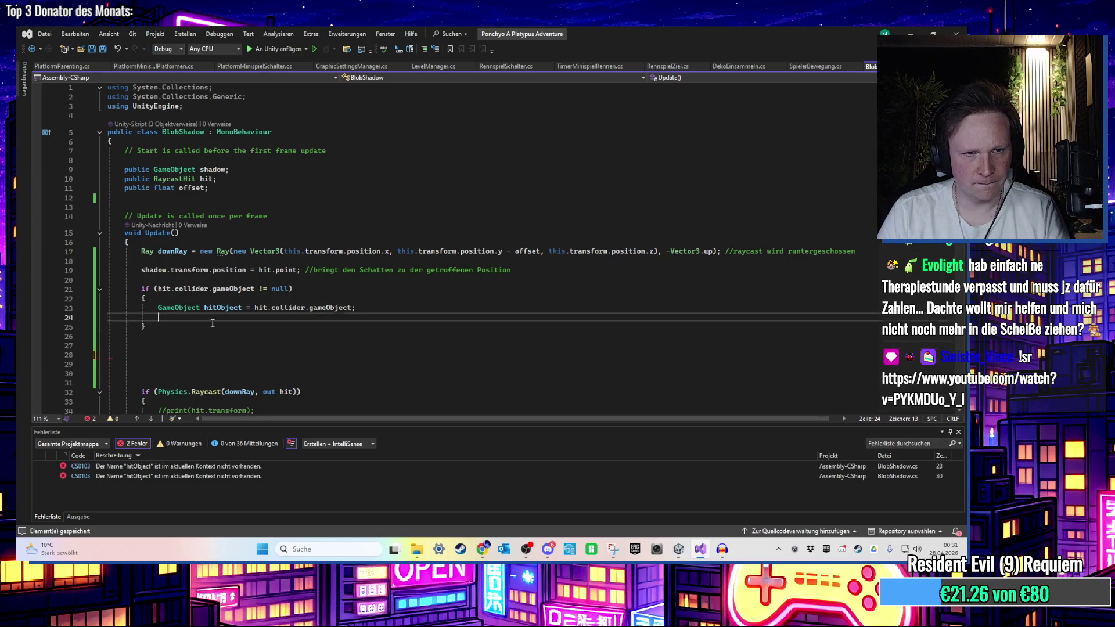
{"action": "key", "text": "alt+Tab"}
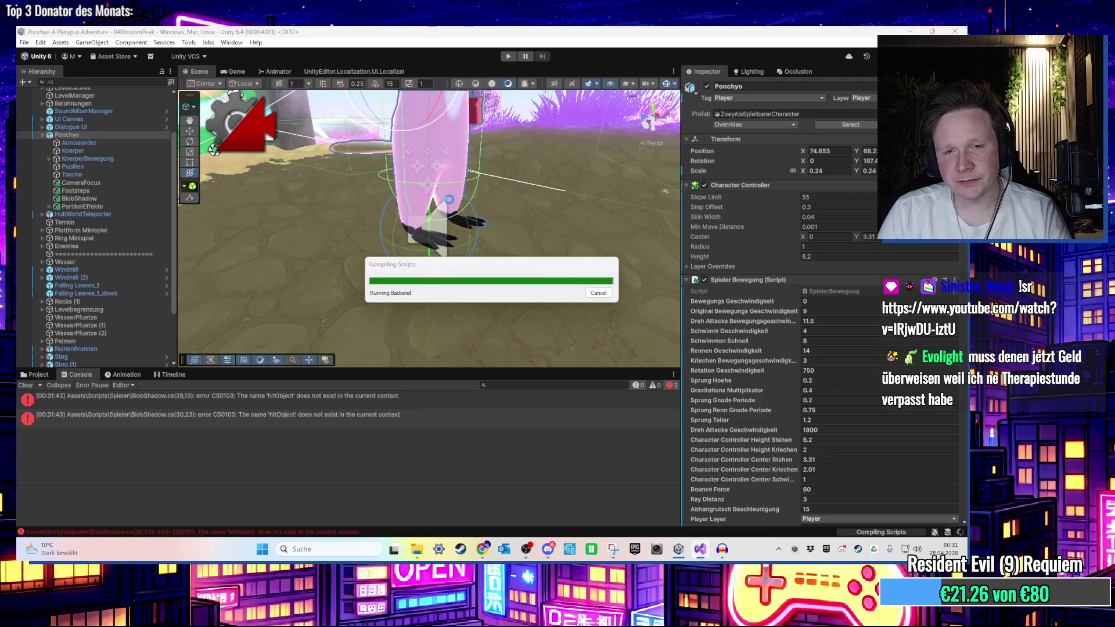
Play-test the level, stop, and view the latest NullReferenceException, now at BlobShadow.cs line 21
{"action": "mouse_move", "coordinate": [700, 549]}
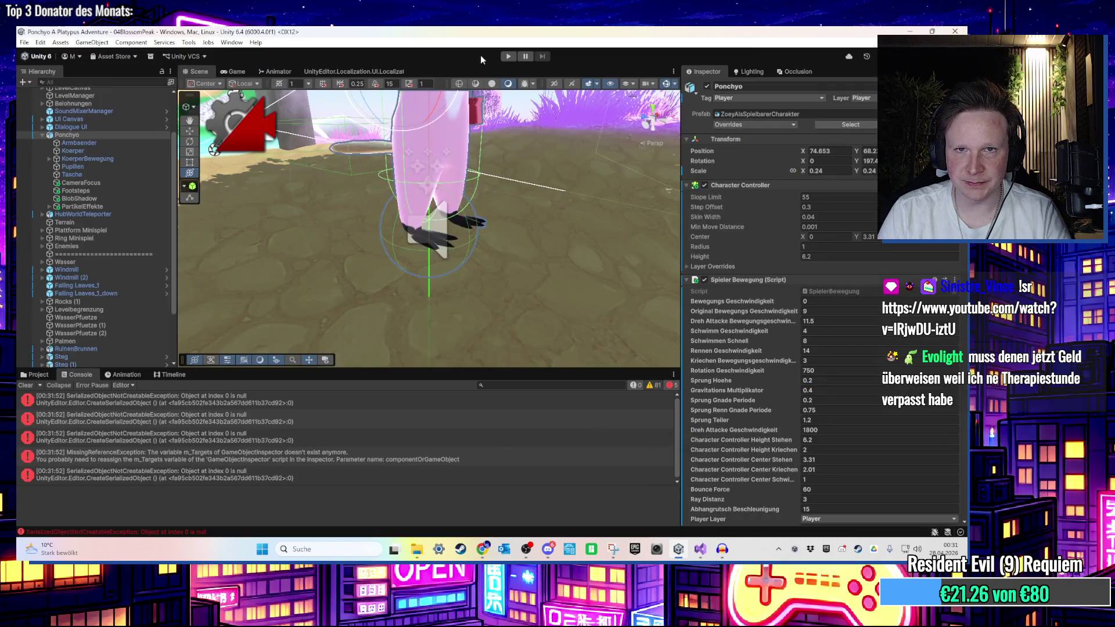
{"action": "left_click", "coordinate": [508, 57]}
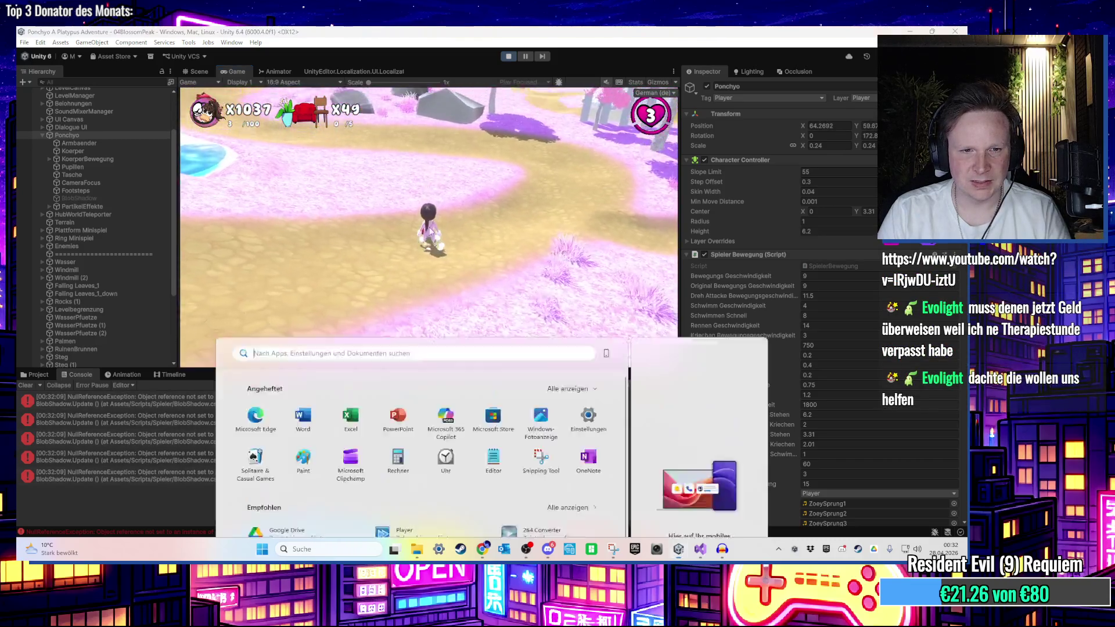
{"action": "key", "text": "super"}
{"action": "key", "text": "super"}
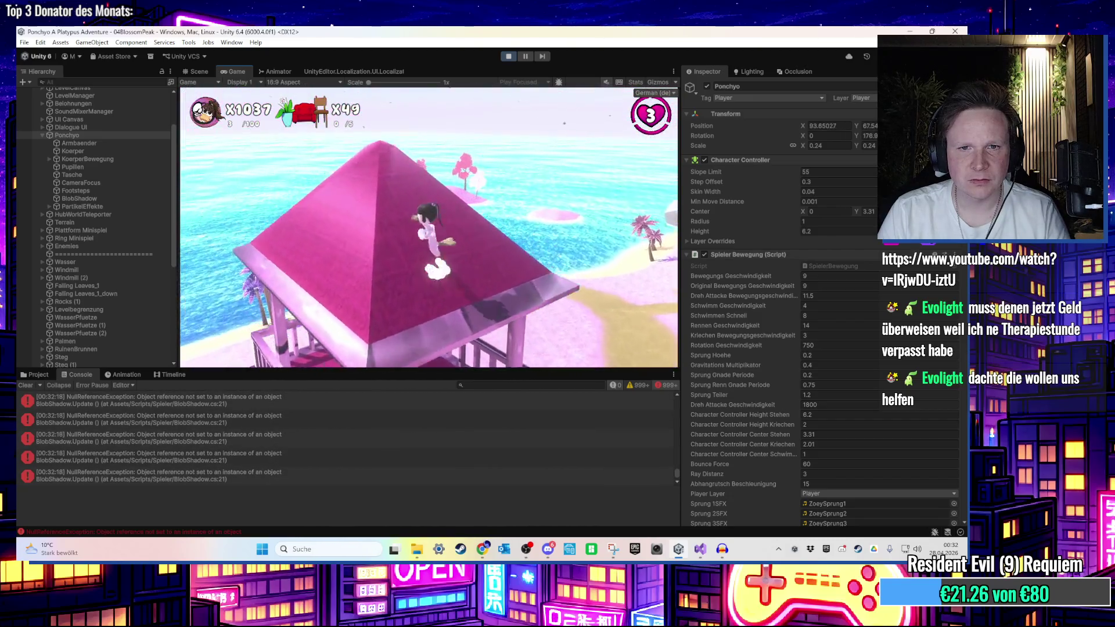
{"action": "key", "text": "super"}
{"action": "key", "text": "super"}
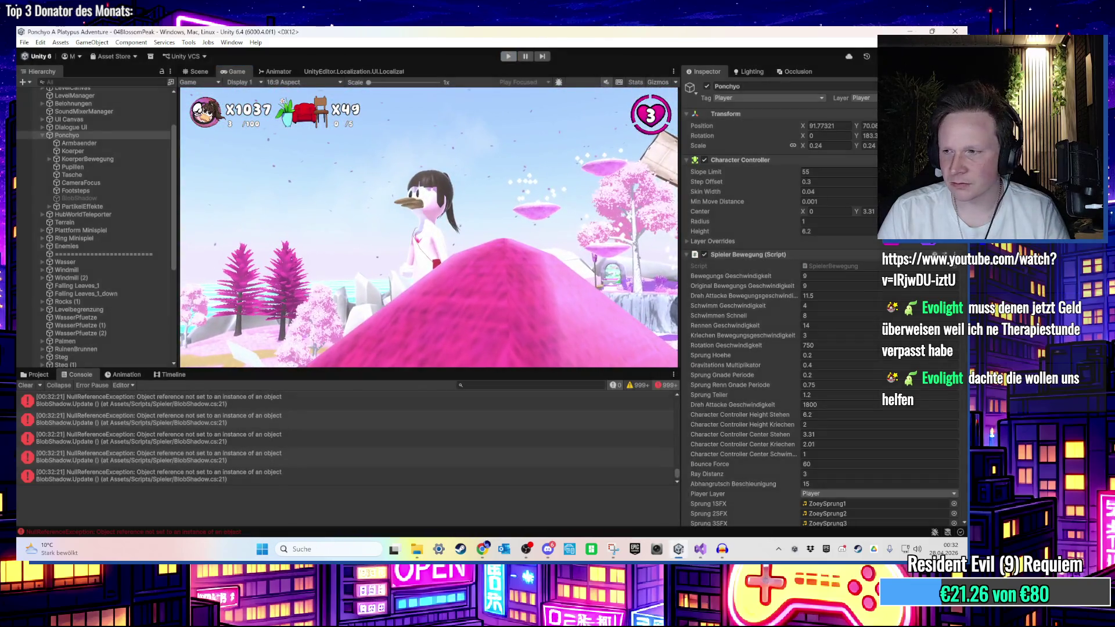
{"action": "left_click", "coordinate": [197, 71]}
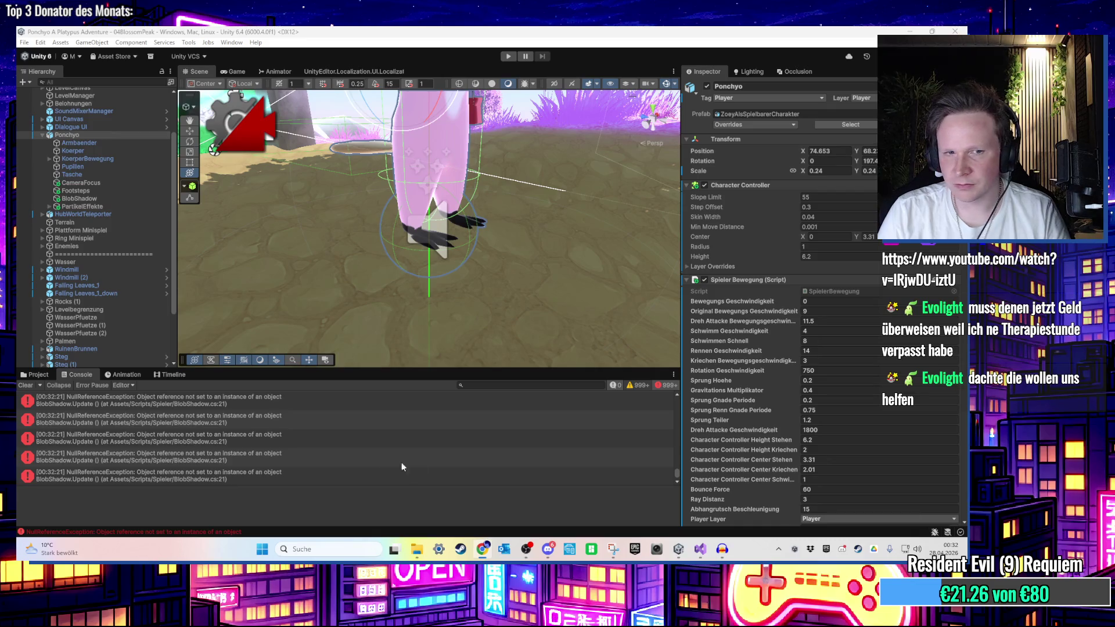
{"action": "left_click", "coordinate": [298, 472]}
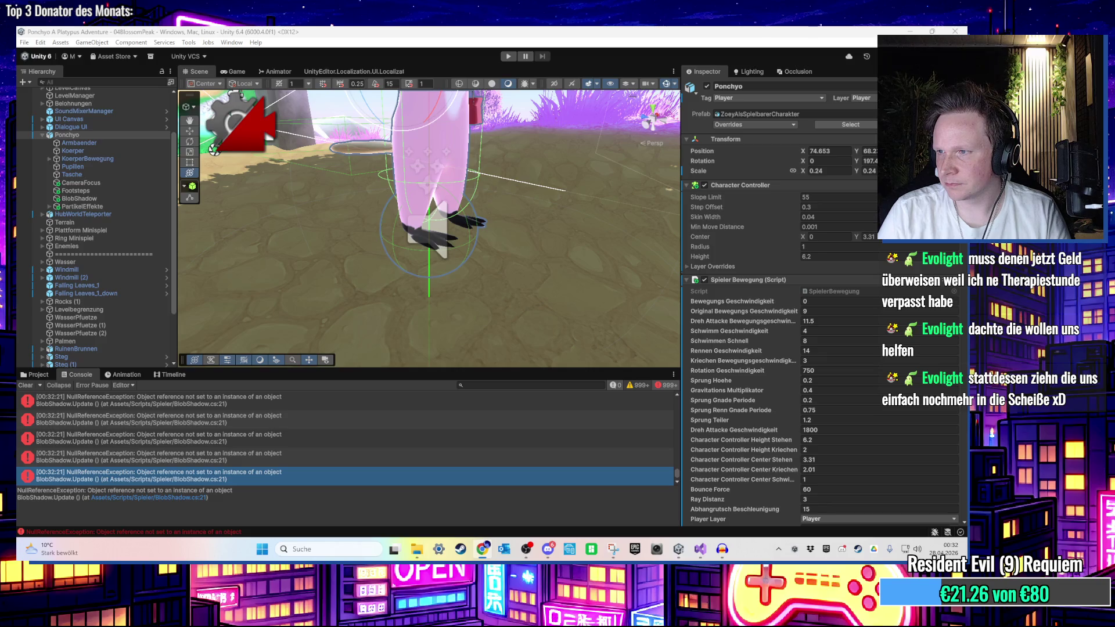
Jump from the console error to BlobShadow.cs in Visual Studio and review the Update code
{"action": "double_click", "coordinate": [587, 472]}
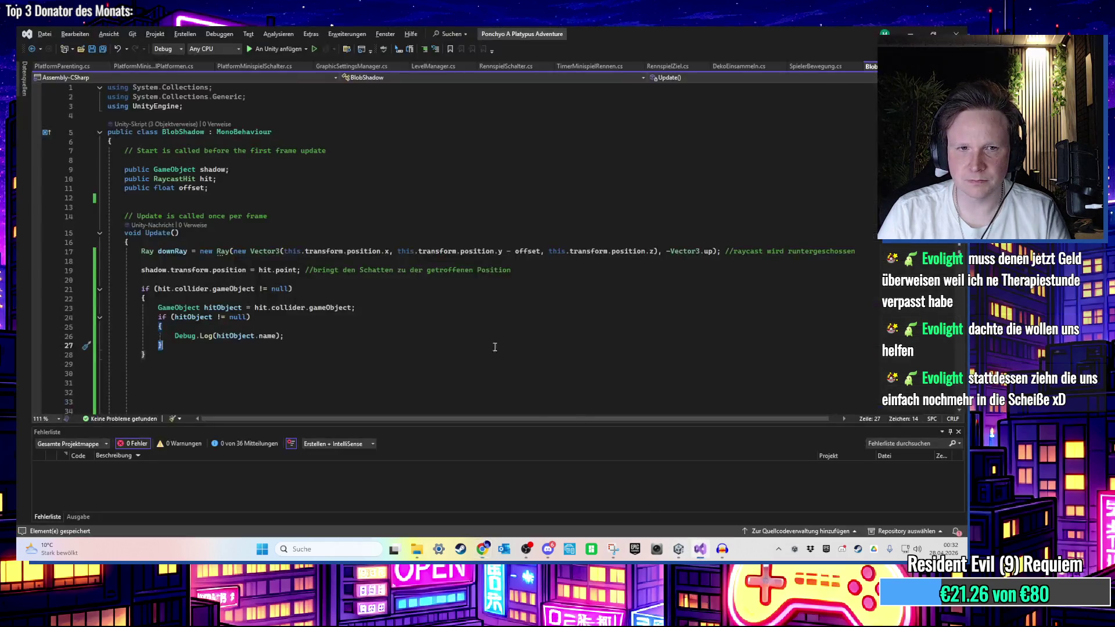
{"action": "key", "text": "ctrl+a"}
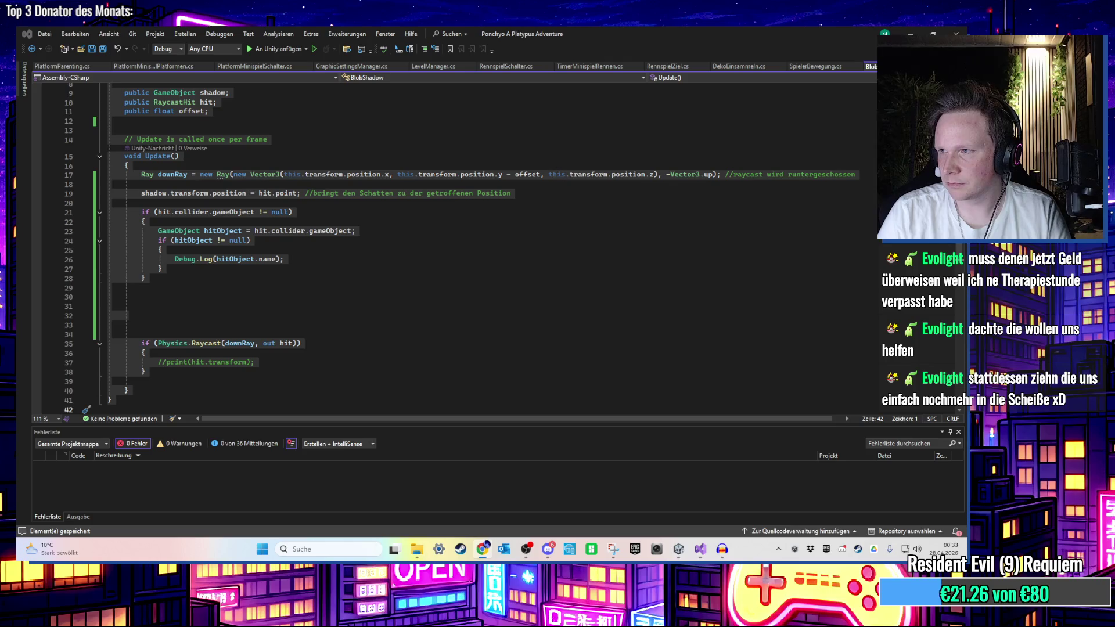
{"action": "left_click", "coordinate": [406, 241]}
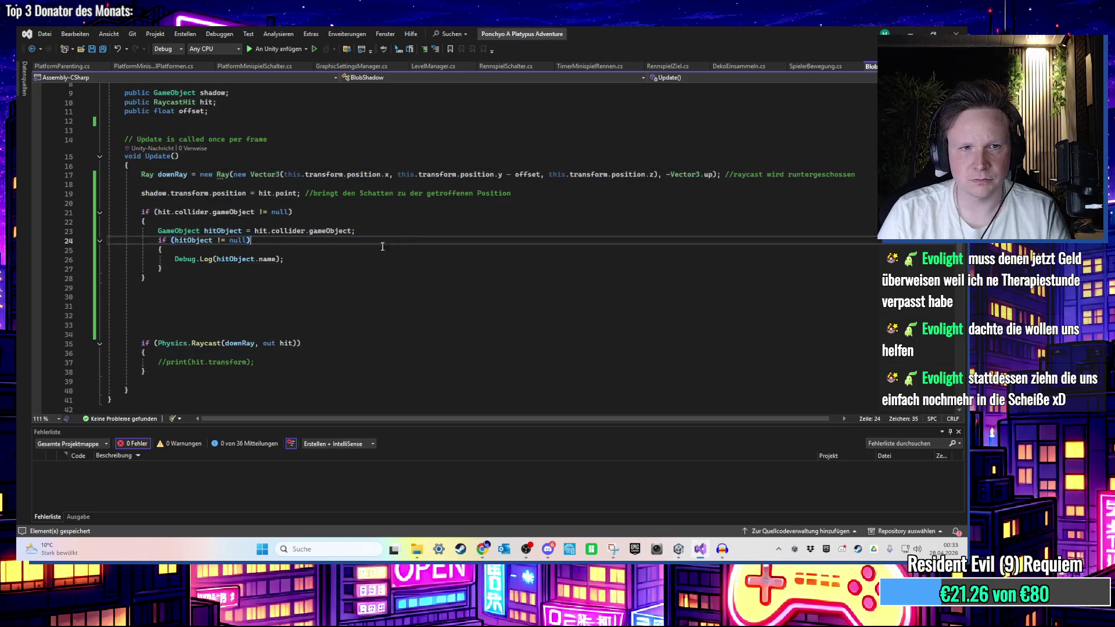
{"action": "scroll", "coordinate": [303, 261], "scroll_direction": "up", "scroll_amount": 1}
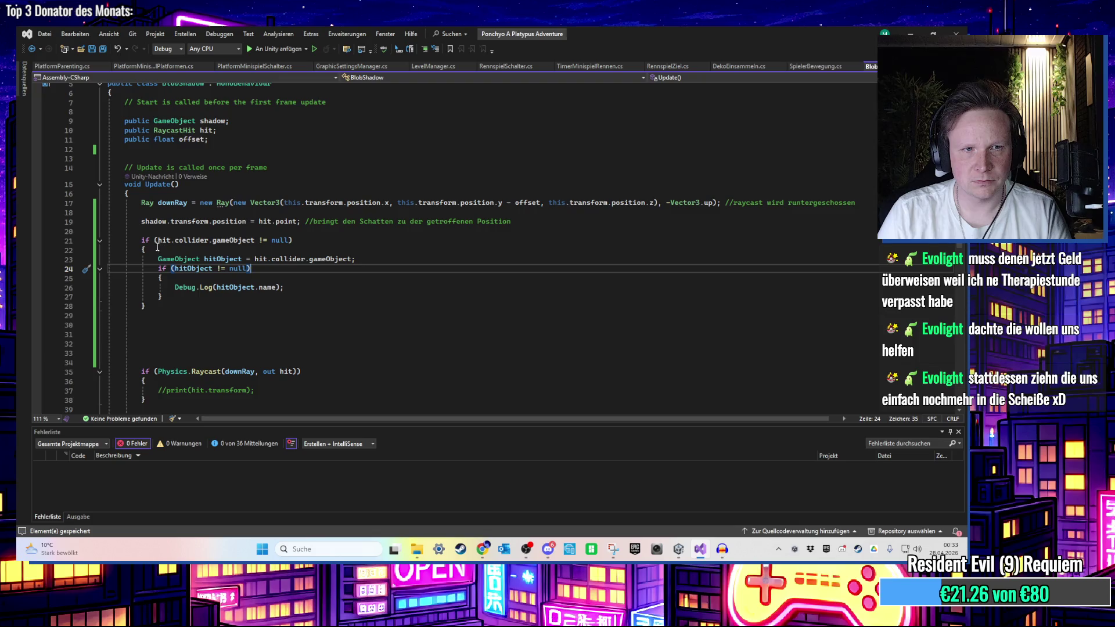
{"action": "scroll", "coordinate": [147, 239], "scroll_direction": "down", "scroll_amount": 2}
{"action": "scroll", "coordinate": [147, 239], "scroll_direction": "up", "scroll_amount": 2}
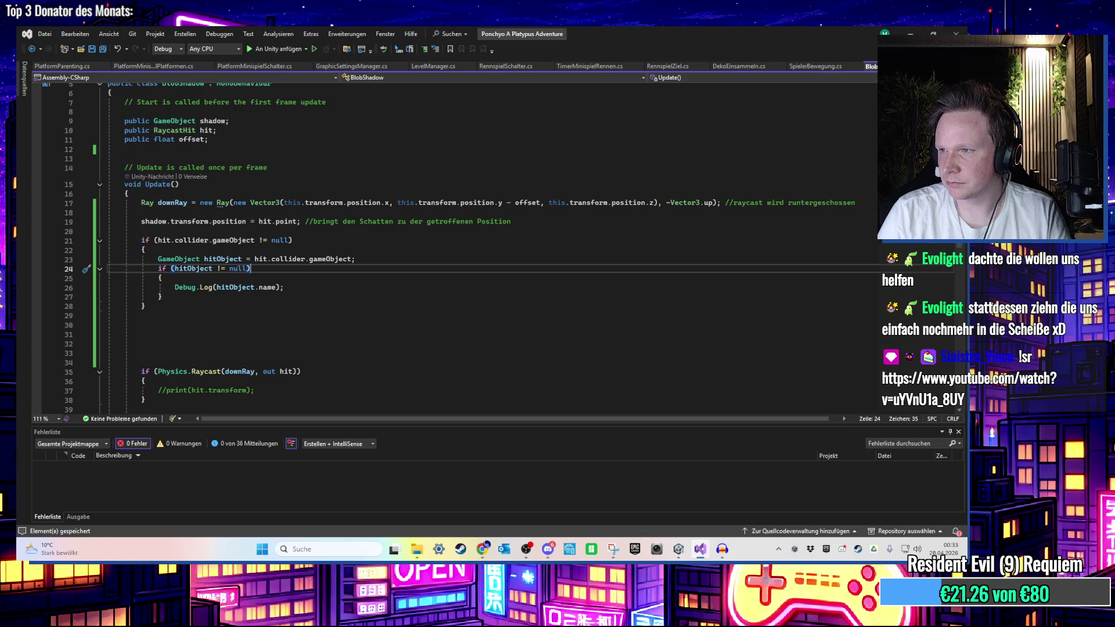
{"action": "left_click", "coordinate": [353, 277]}
{"action": "scroll", "coordinate": [328, 282], "scroll_direction": "up", "scroll_amount": 1}
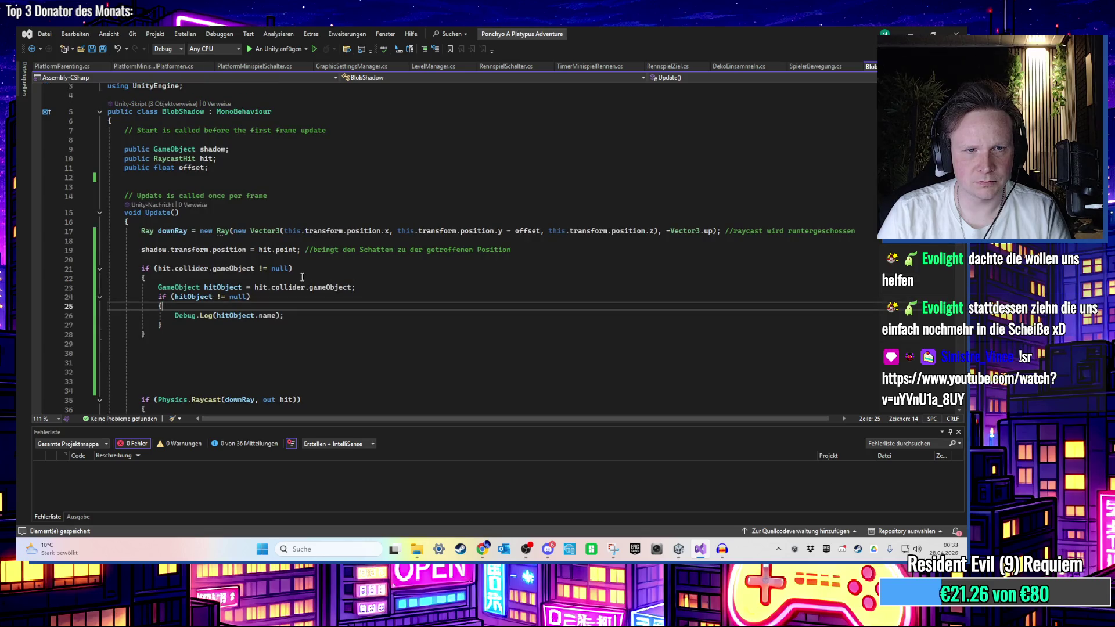
Change the line 21 check to if (hit.collider != null) and return to Unity
{"action": "left_click", "coordinate": [255, 268]}
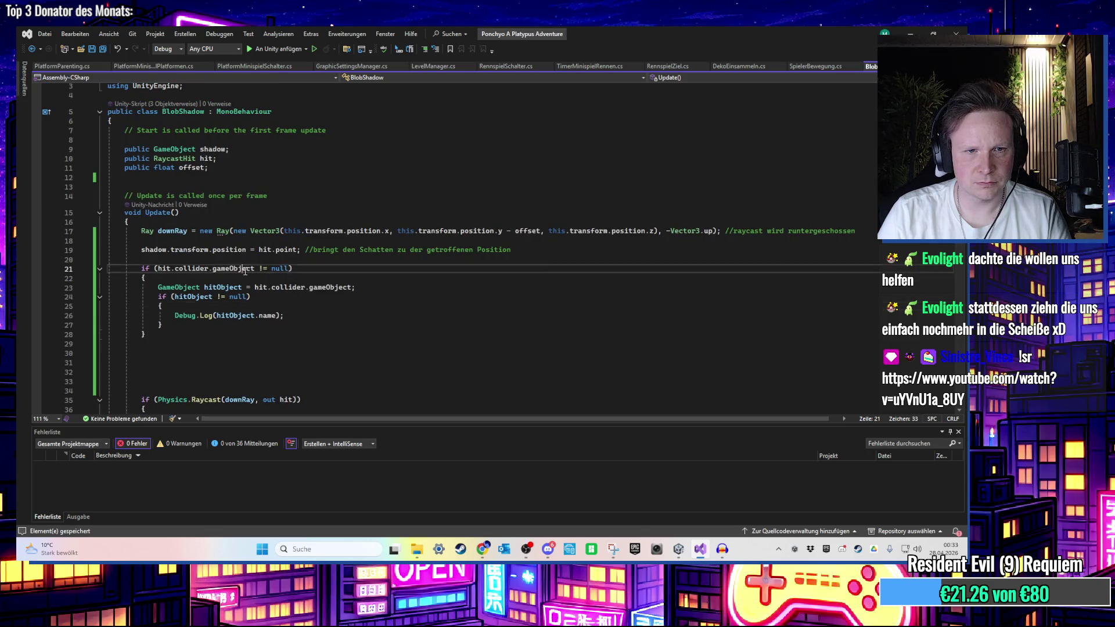
{"action": "key", "text": "BackSpace"}
{"action": "key", "text": "BackSpace"}
{"action": "key", "text": "BackSpace"}
{"action": "key", "text": "BackSpace"}
{"action": "key", "text": "BackSpace"}
{"action": "key", "text": "BackSpace"}
{"action": "key", "text": "BackSpace"}
{"action": "key", "text": "BackSpace"}
{"action": "left_click", "coordinate": [328, 287]}
{"action": "left_click", "coordinate": [171, 269]}
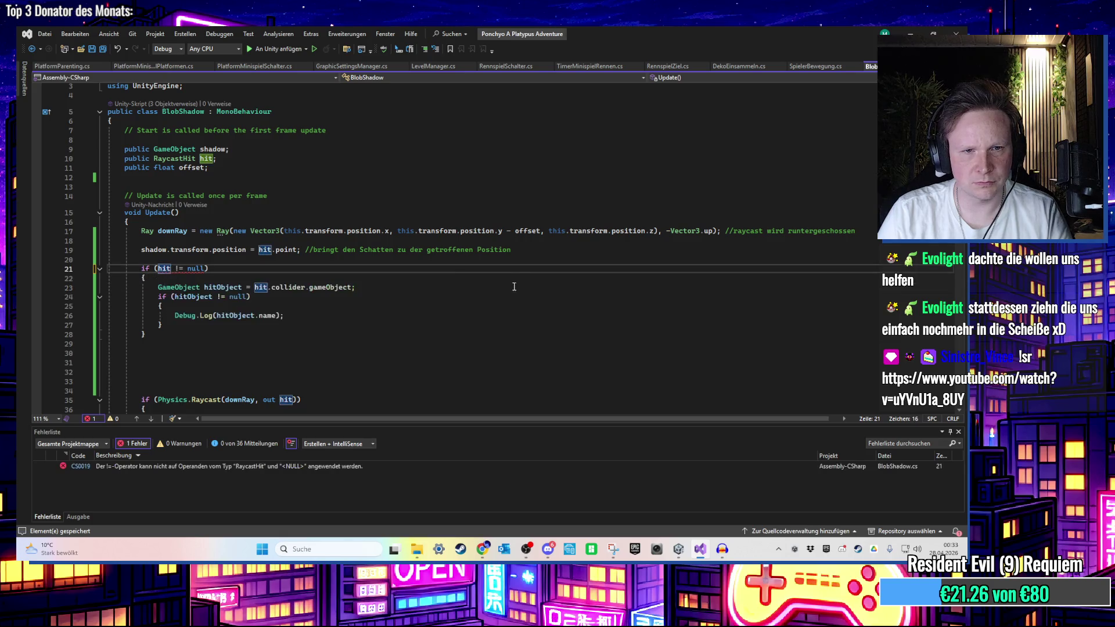
{"action": "type", "text": ".collider"}
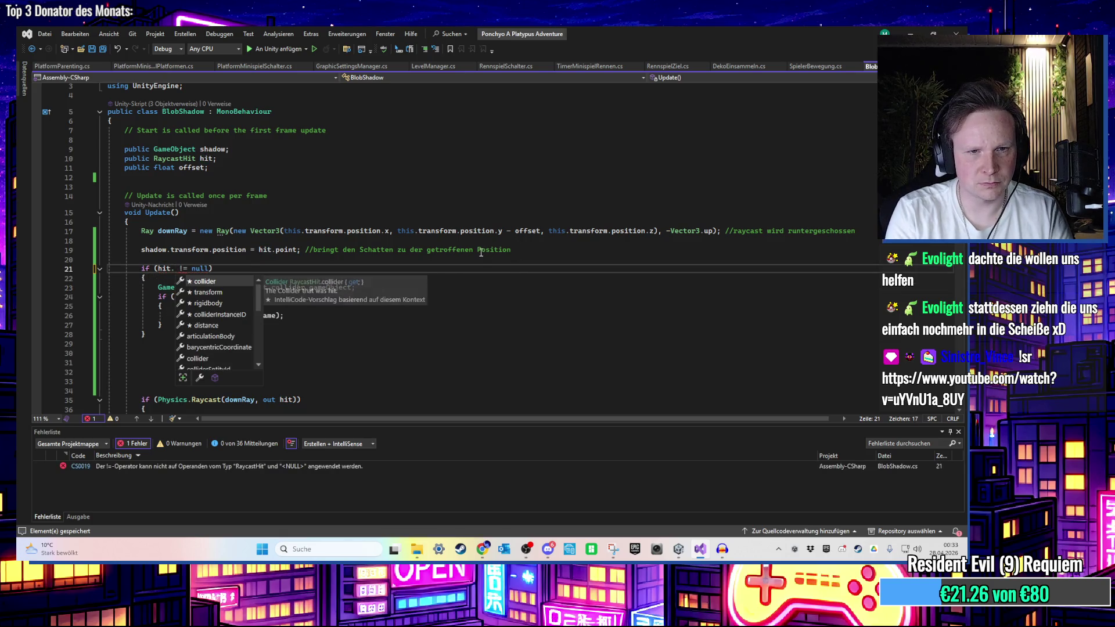
{"action": "left_click", "coordinate": [467, 290]}
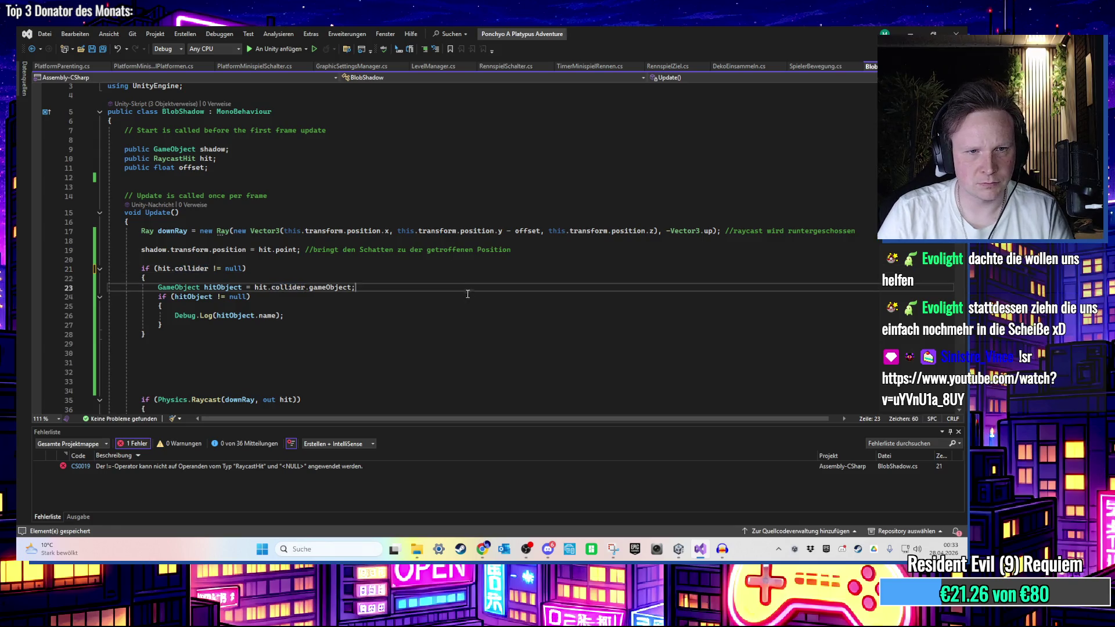
{"action": "key", "text": "alt+Tab"}
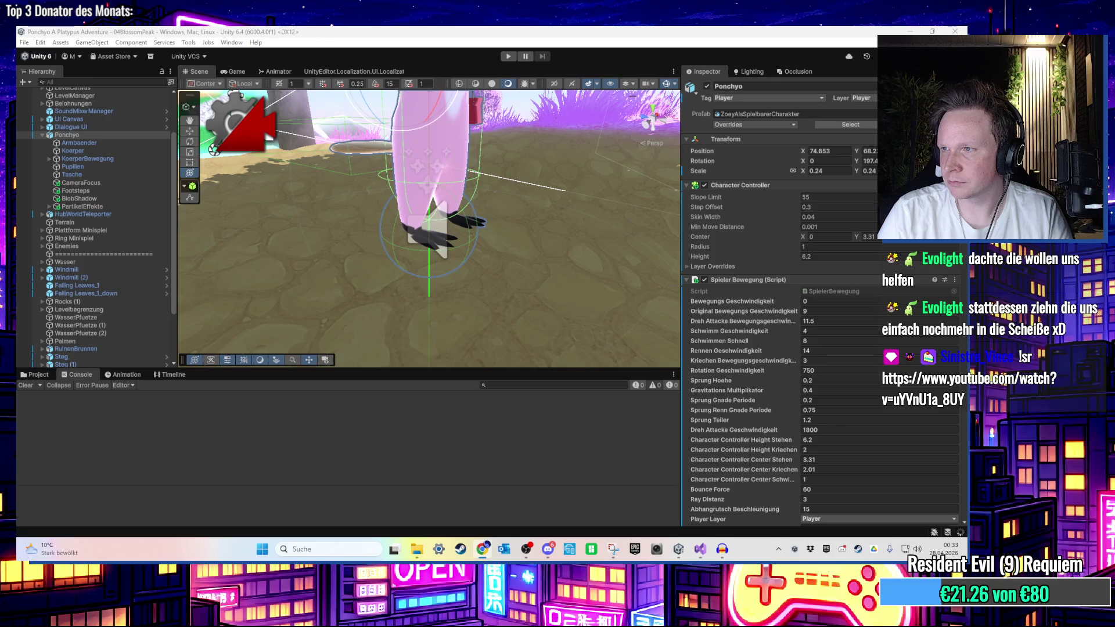
Enter Play mode and run Ponchyo across the island and up the pavilion stairs
{"action": "left_click", "coordinate": [507, 57]}
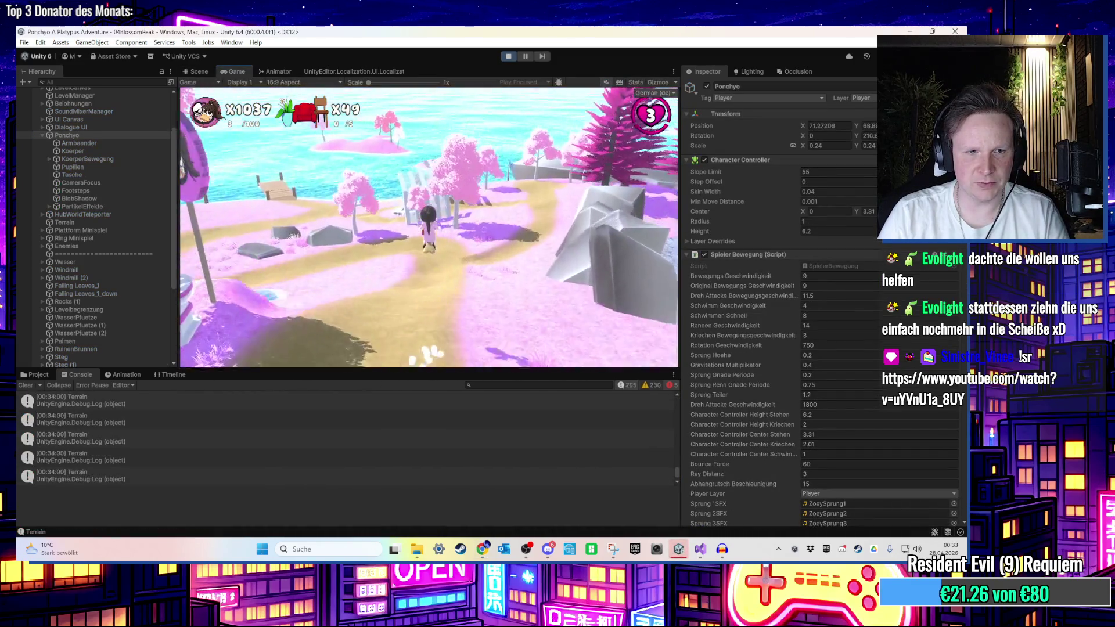
{"action": "key", "text": "w"}
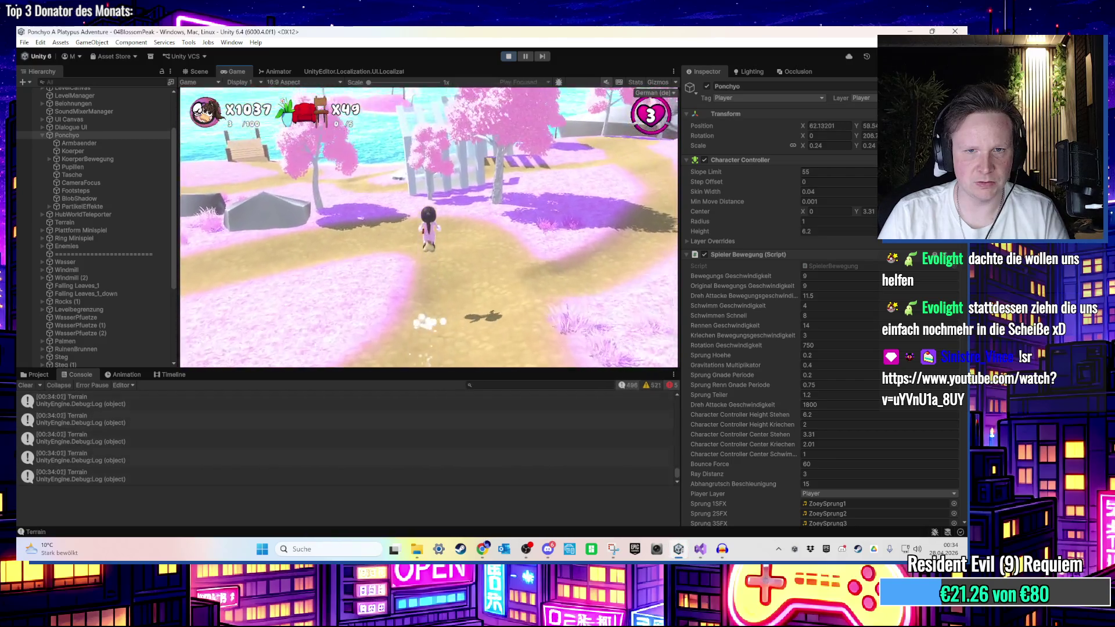
{"action": "key", "text": "a"}
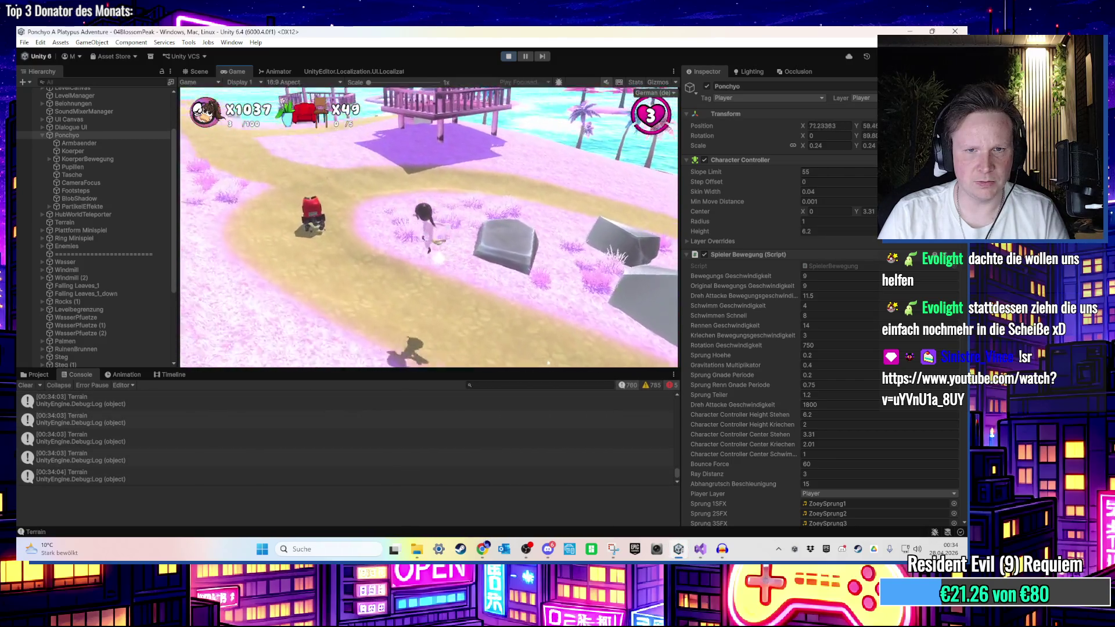
{"action": "key", "text": "w"}
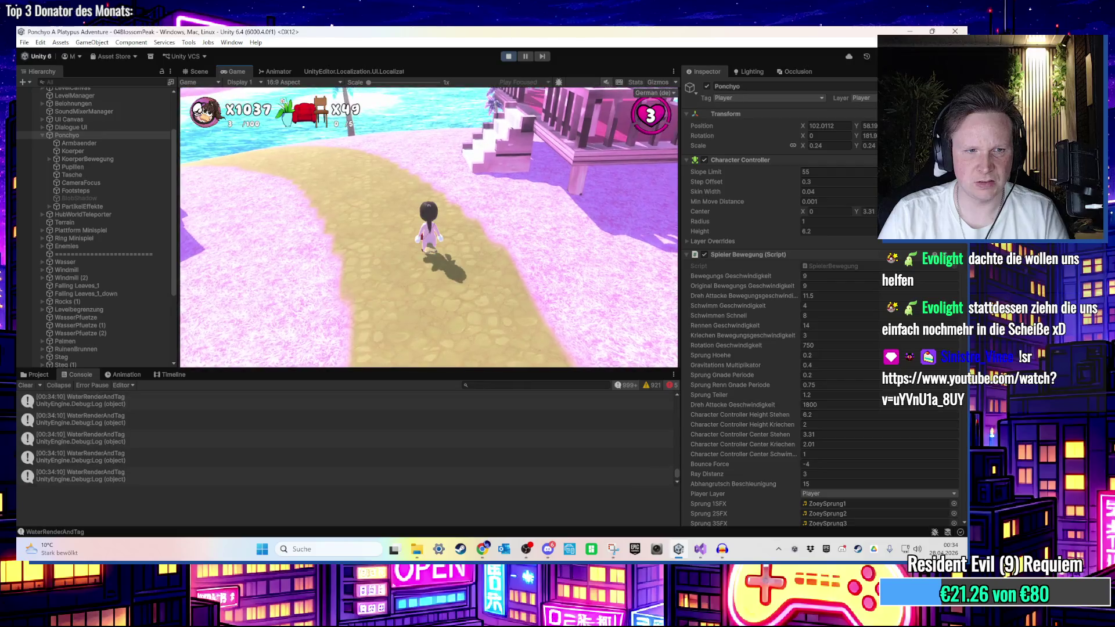
{"action": "key", "text": "w"}
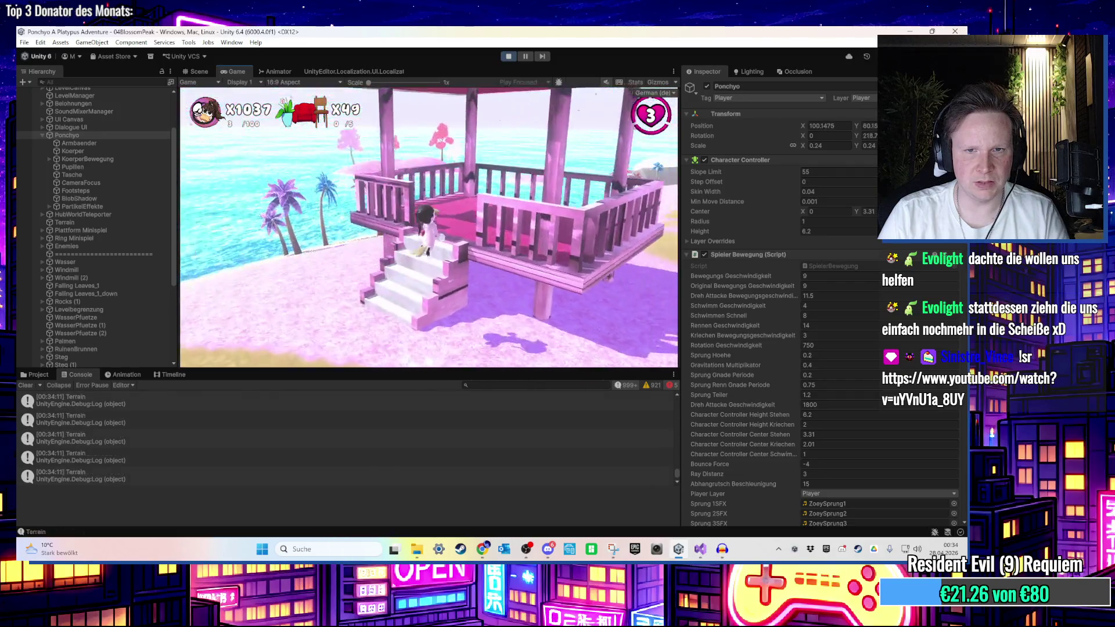
{"action": "key", "text": "w"}
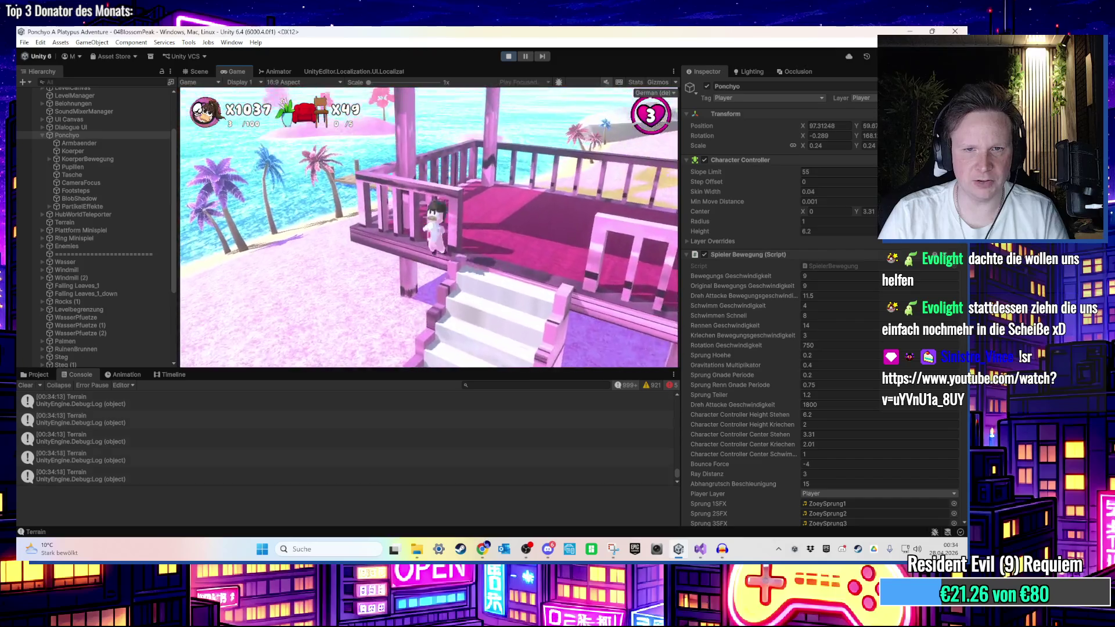
Jump onto the pink Dach roof, walk along it, then stop Play mode
{"action": "key", "text": "w"}
{"action": "key", "text": "space"}
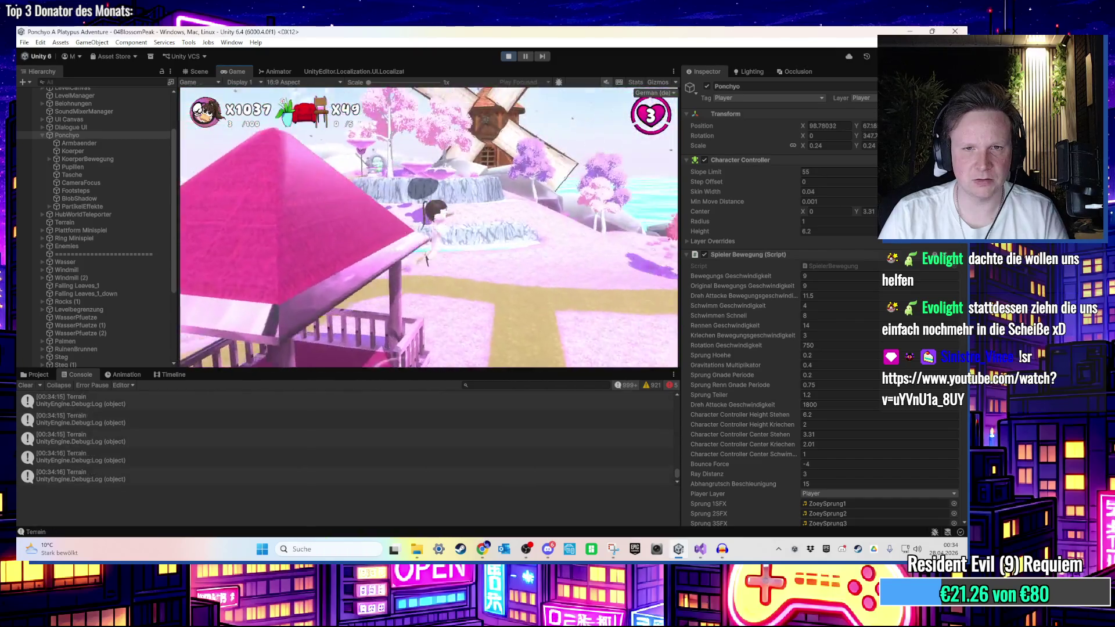
{"action": "key", "text": "w"}
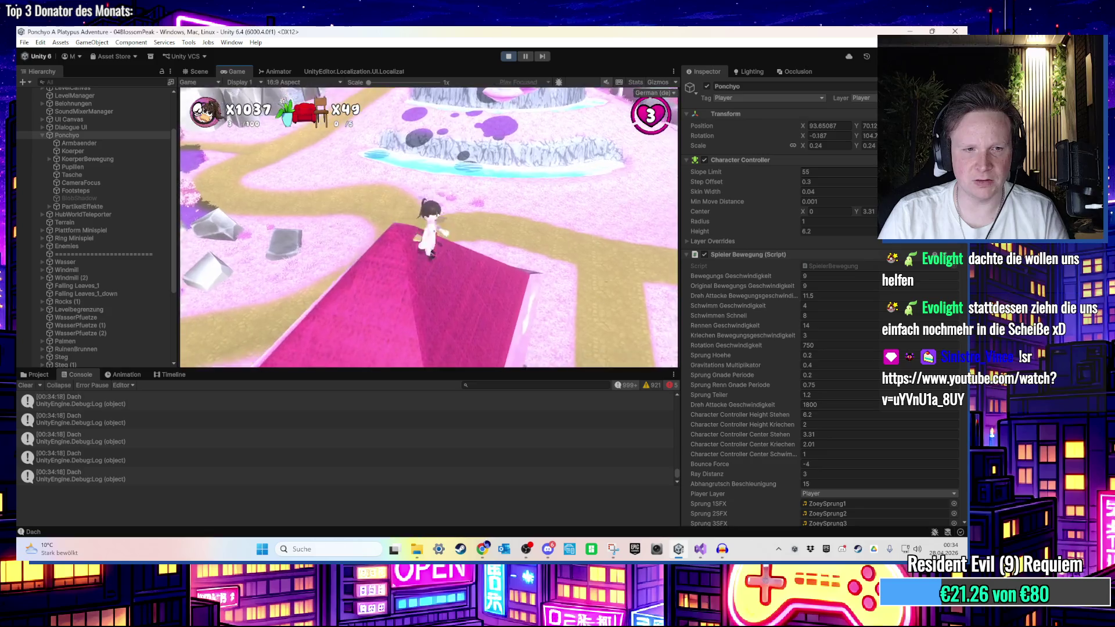
{"action": "key", "text": "w"}
{"action": "key", "text": "super"}
{"action": "left_click", "coordinate": [514, 57]}
{"action": "left_click", "coordinate": [700, 549]}
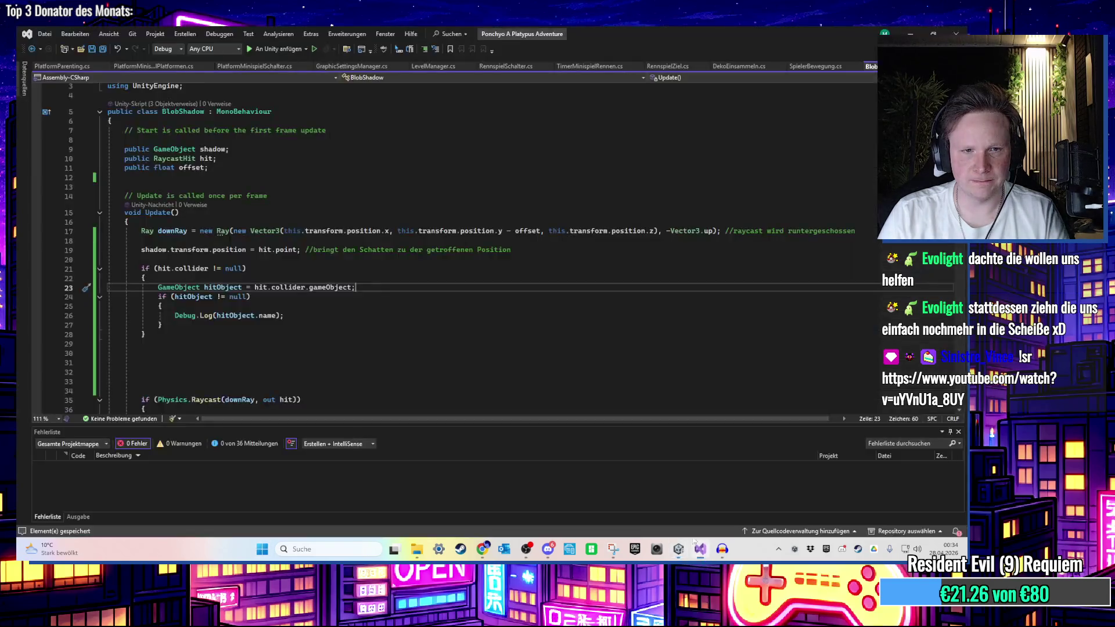
Delete lines 21–38 of Update and leftover blank lines, keeping only the ray and shadow positioning
{"action": "scroll", "coordinate": [271, 282], "scroll_direction": "up", "scroll_amount": 1}
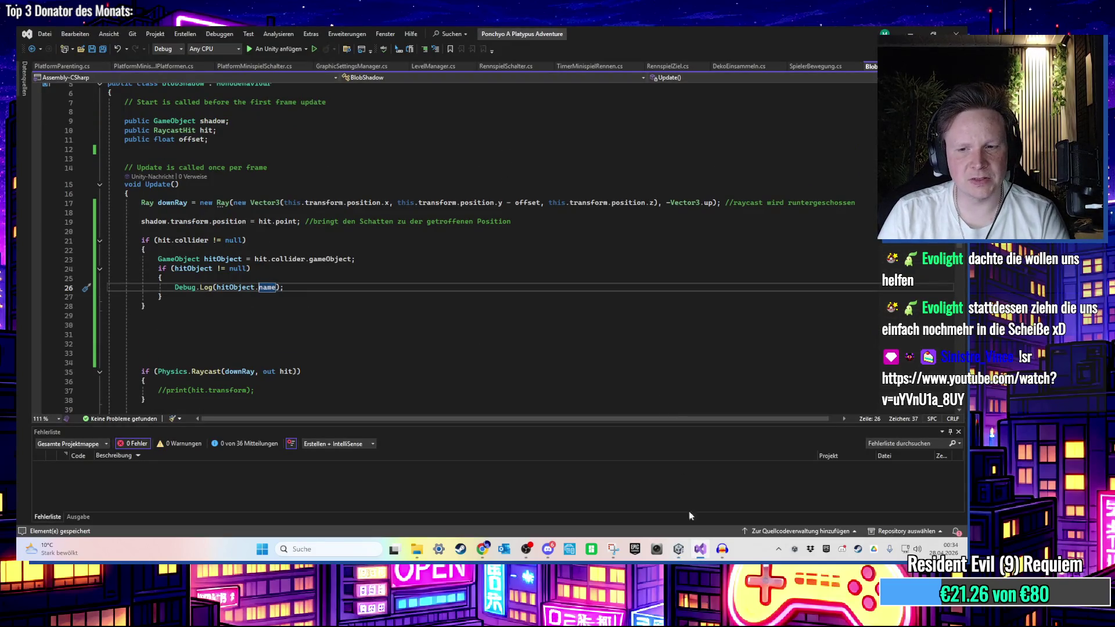
{"action": "left_click", "coordinate": [697, 549]}
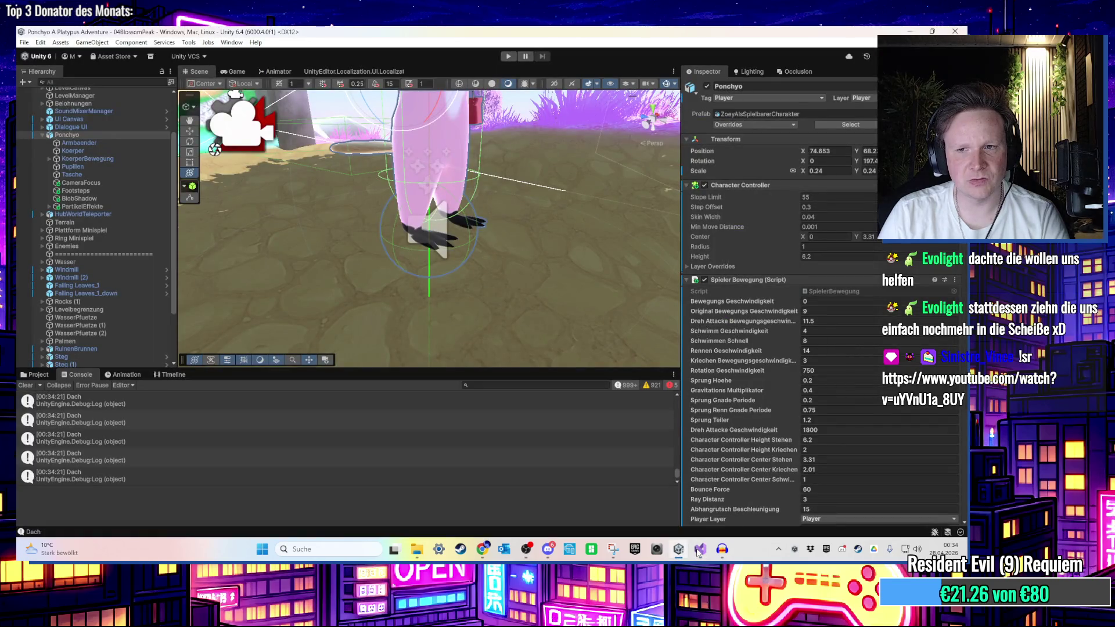
{"action": "left_click", "coordinate": [698, 550]}
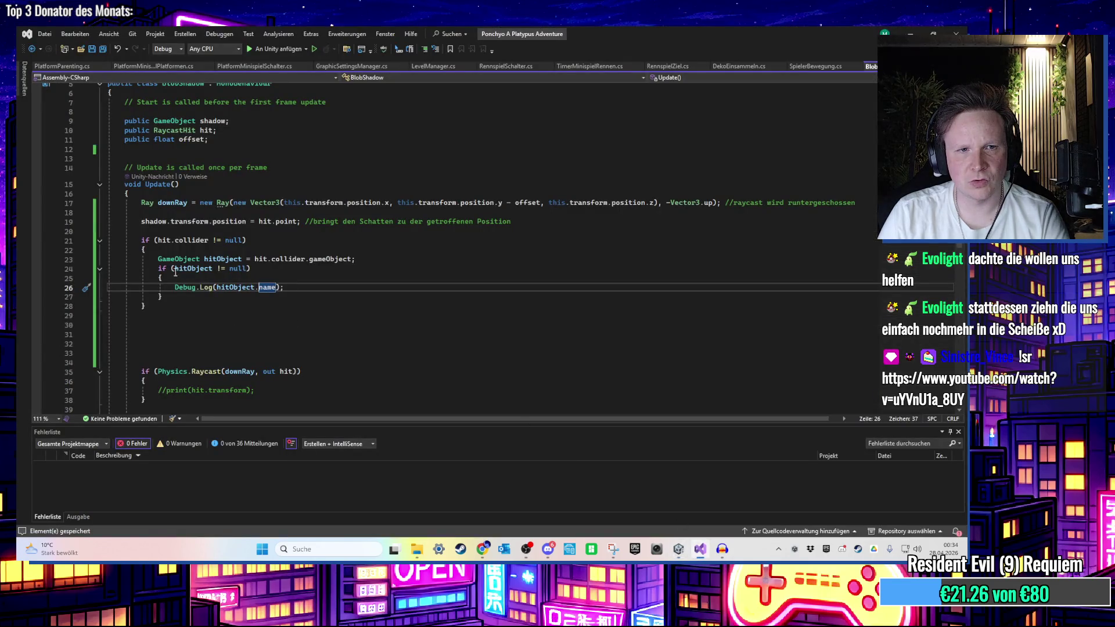
{"action": "mouse_move", "coordinate": [142, 241]}
{"action": "left_mouse_down"}
{"action": "mouse_move", "coordinate": [145, 313]}
{"action": "mouse_move", "coordinate": [279, 348]}
{"action": "mouse_move", "coordinate": [277, 337]}
{"action": "mouse_move", "coordinate": [300, 373]}
{"action": "left_mouse_up"}
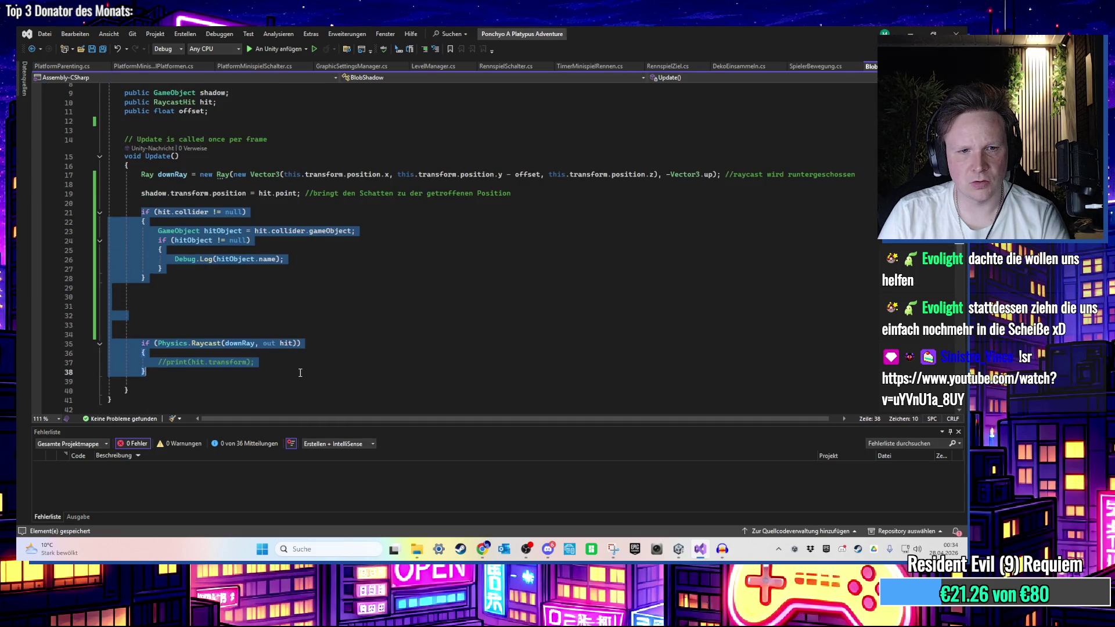
{"action": "key", "text": "Delete"}
{"action": "key", "text": "Delete"}
{"action": "key", "text": "Delete"}
{"action": "scroll", "coordinate": [349, 249], "scroll_direction": "up", "scroll_amount": 3}
{"action": "left_click", "coordinate": [406, 266]}
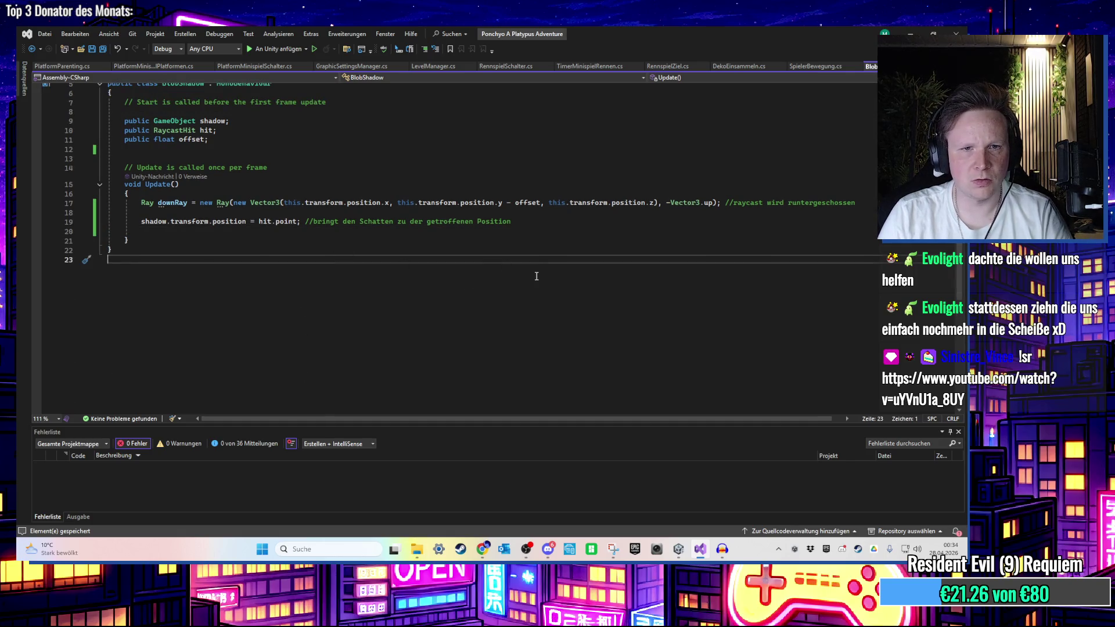
{"action": "scroll", "coordinate": [536, 268], "scroll_direction": "up", "scroll_amount": 1}
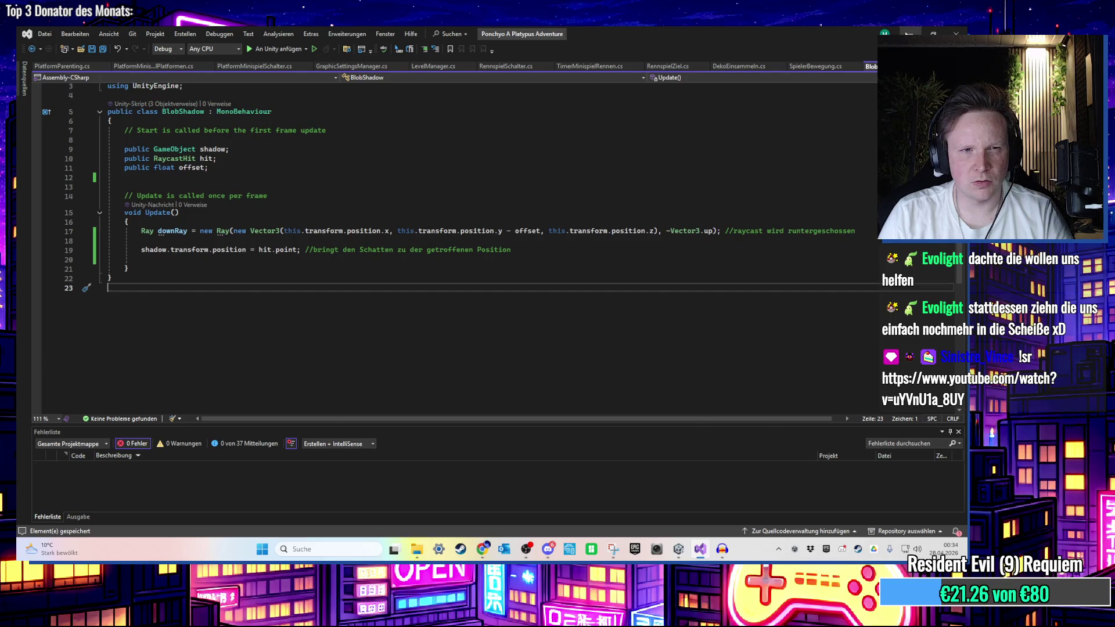
{"action": "key", "text": "alt+Tab"}
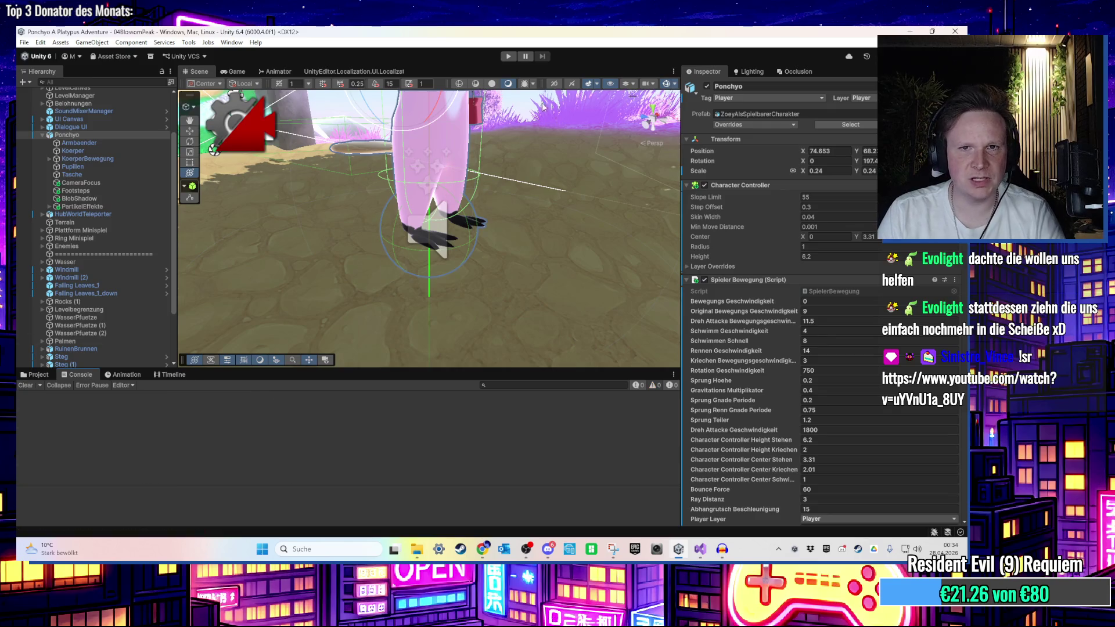
Briefly start Play mode, then relaunch Unity Hub and open the Ponchyo project
{"action": "left_click", "coordinate": [508, 56]}
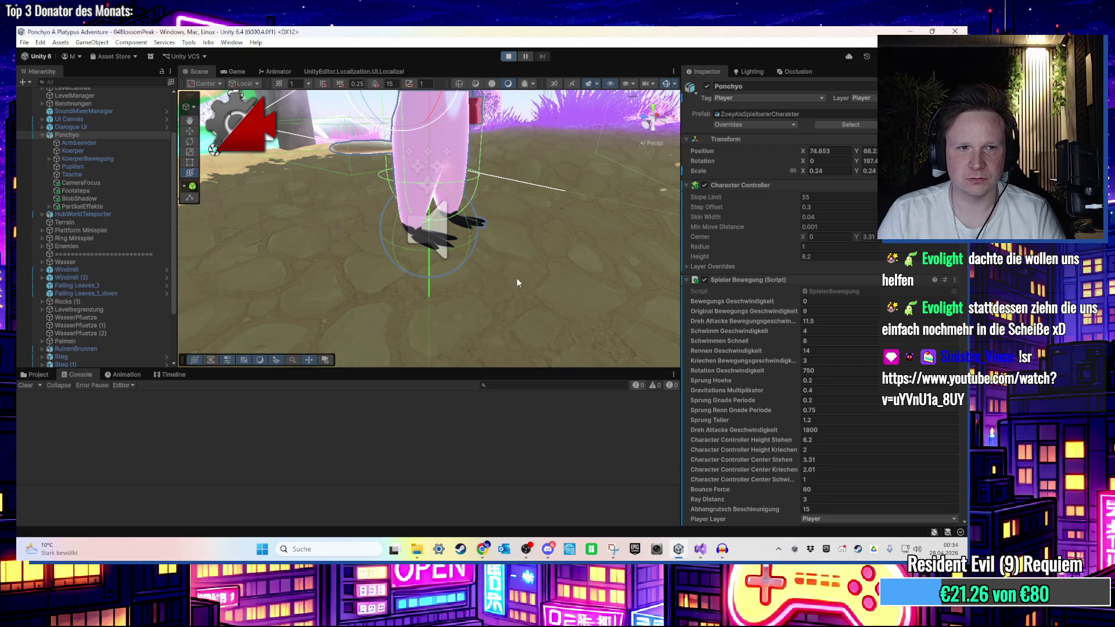
{"action": "key", "text": "w"}
{"action": "key", "text": "w"}
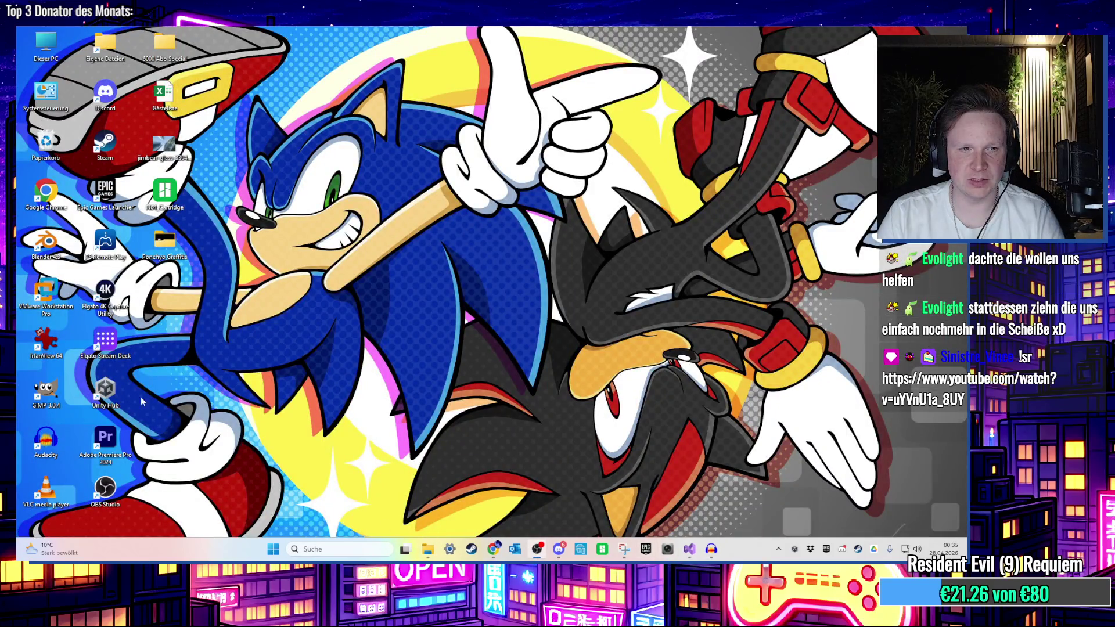
{"action": "double_click", "coordinate": [105, 390]}
{"action": "left_click", "coordinate": [688, 550]}
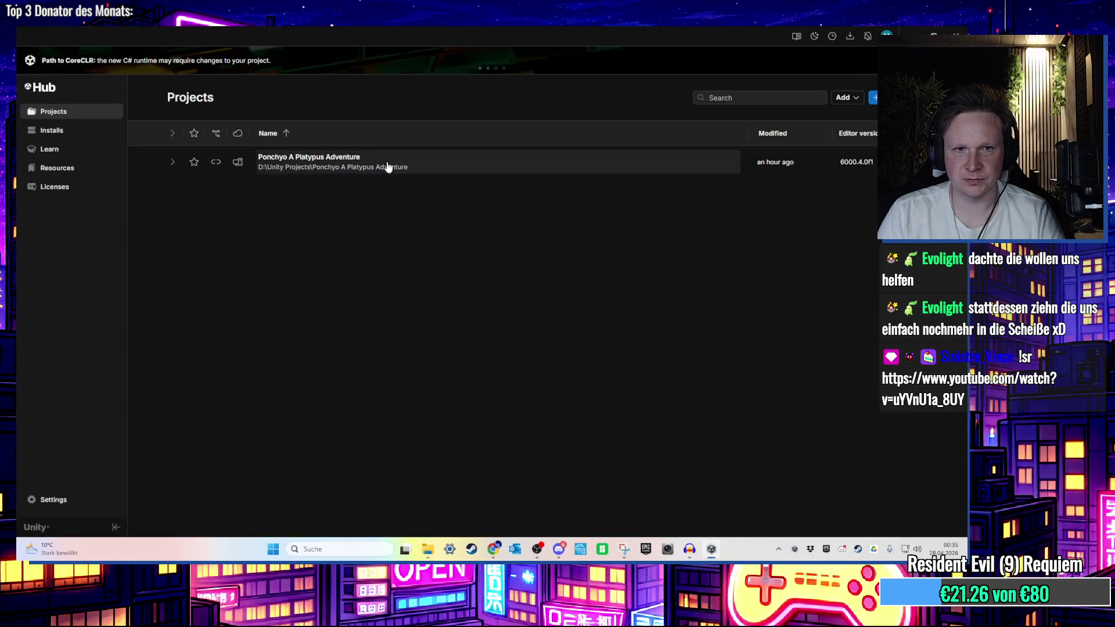
{"action": "left_click", "coordinate": [388, 167]}
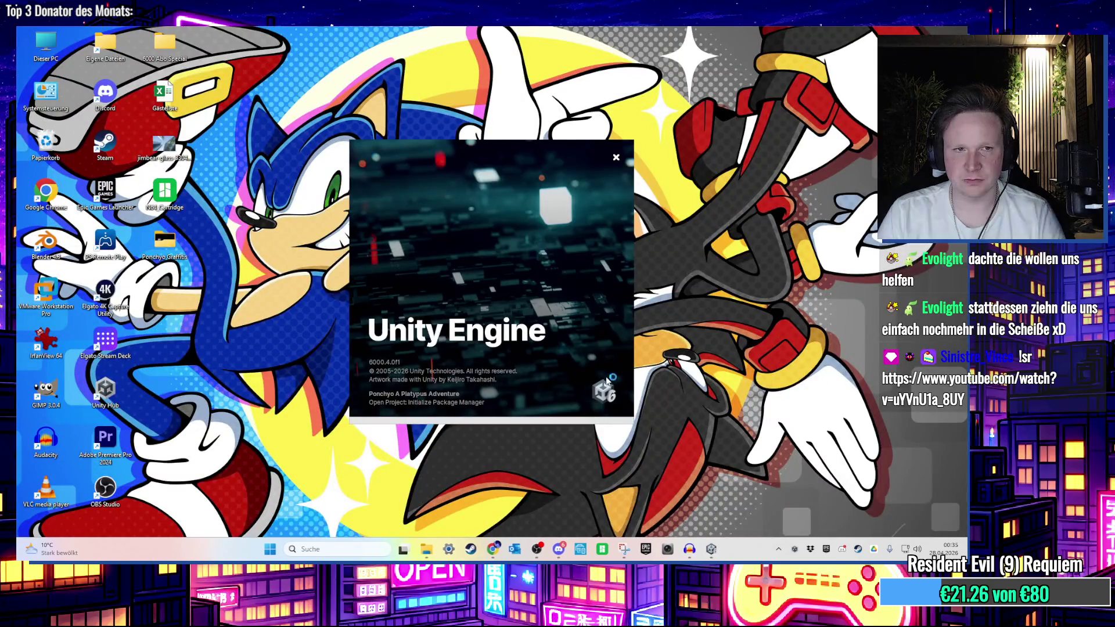
Empty the Recycle Bin (Papierkorb) and close Audacity without saving
{"action": "right_click", "coordinate": [47, 146]}
{"action": "left_click", "coordinate": [133, 210]}
{"action": "key", "text": "Return"}
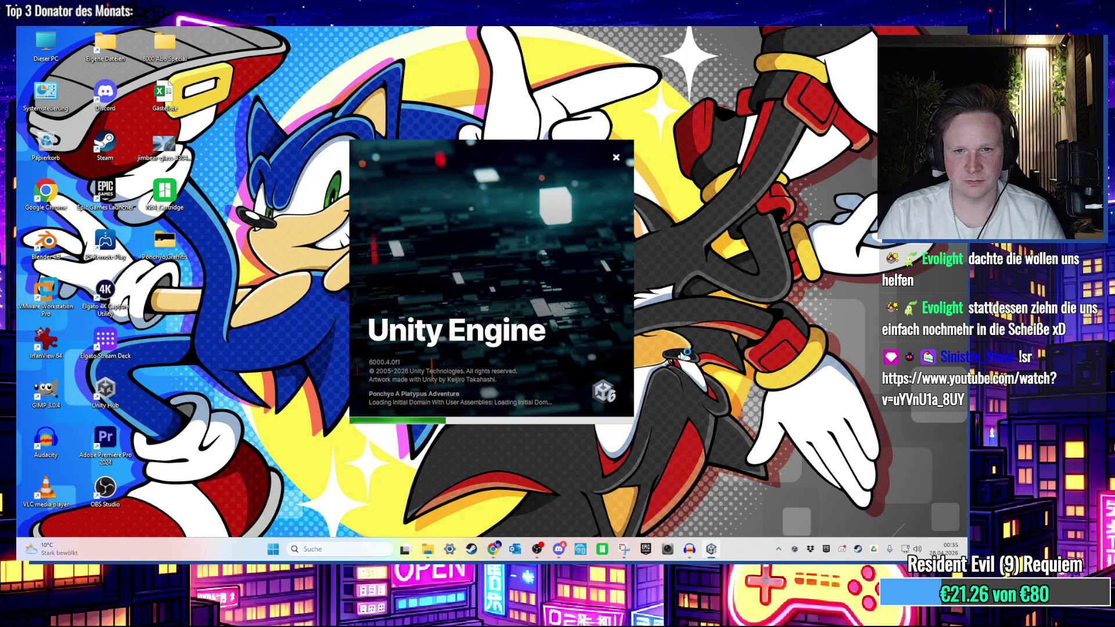
{"action": "left_click", "coordinate": [690, 549]}
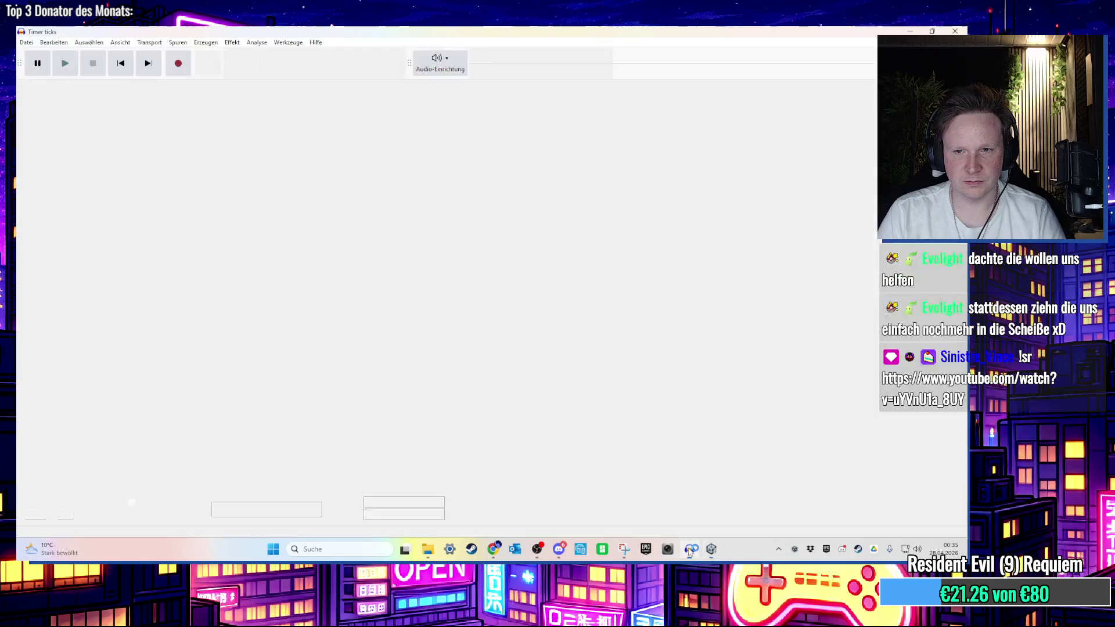
{"action": "left_click", "coordinate": [955, 31]}
{"action": "left_click", "coordinate": [501, 282]}
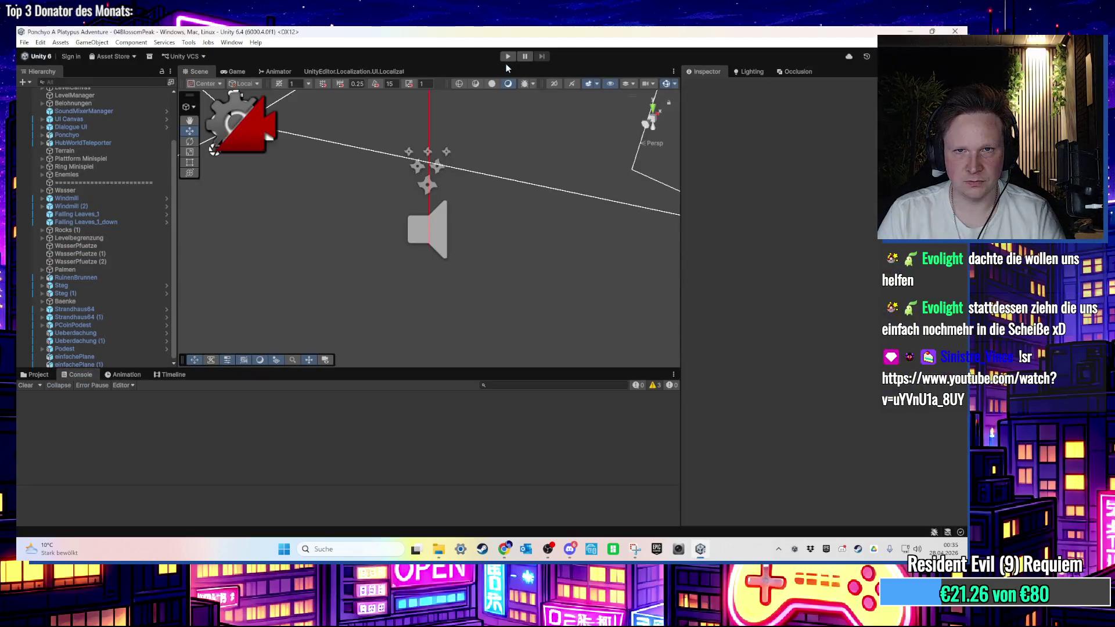
Enter Play mode in the reopened project and enlarge the Game view
{"action": "left_click", "coordinate": [507, 58]}
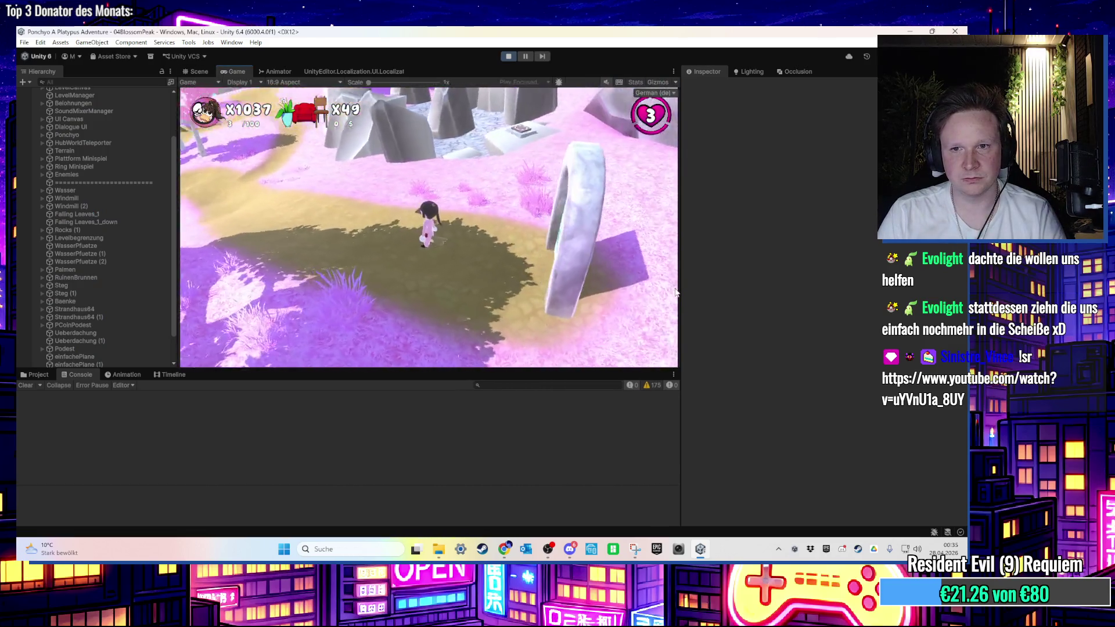
{"action": "left_click_drag", "start_coordinate": [680, 292], "coordinate": [777, 349]}
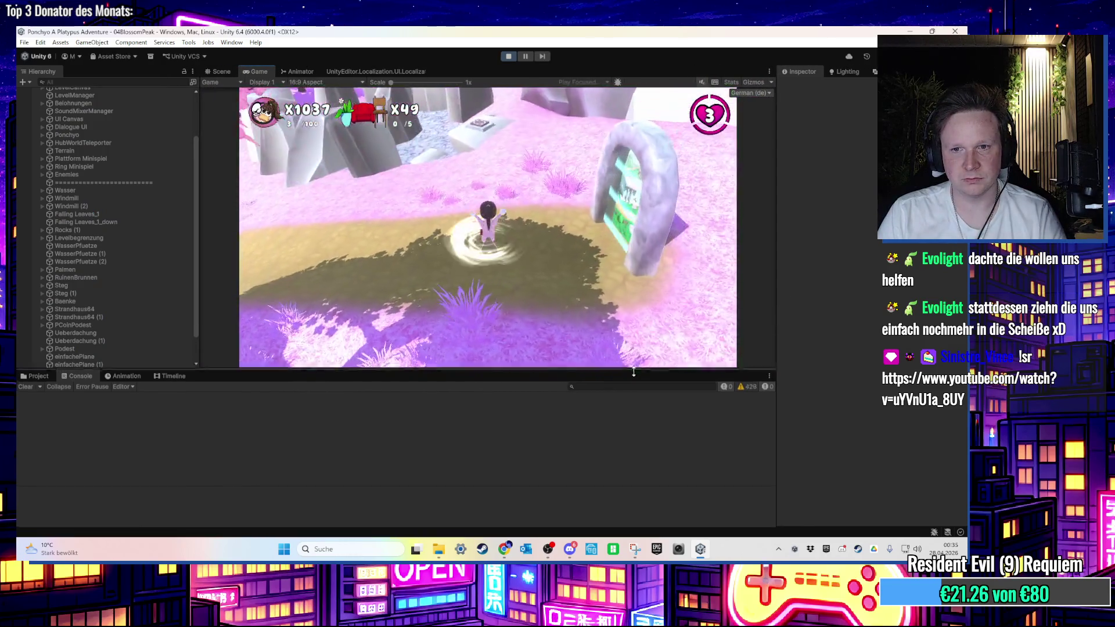
{"action": "left_click_drag", "start_coordinate": [635, 368], "coordinate": [635, 438]}
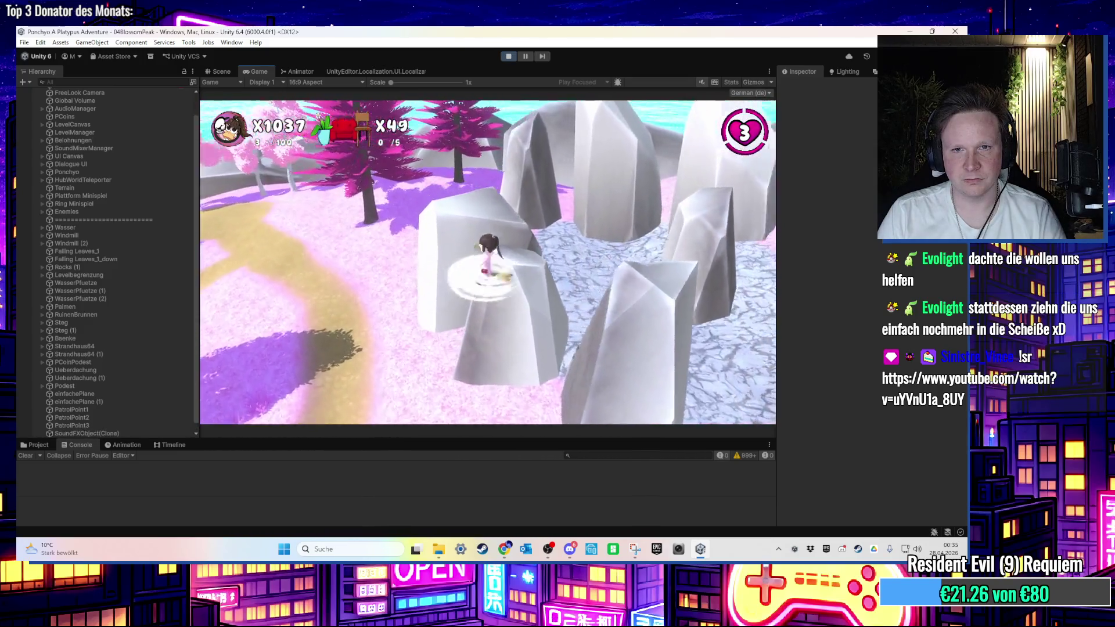
{"action": "key", "text": "super"}
{"action": "key", "text": "Escape"}
{"action": "scroll", "coordinate": [110, 176], "scroll_direction": "up", "scroll_amount": 2}
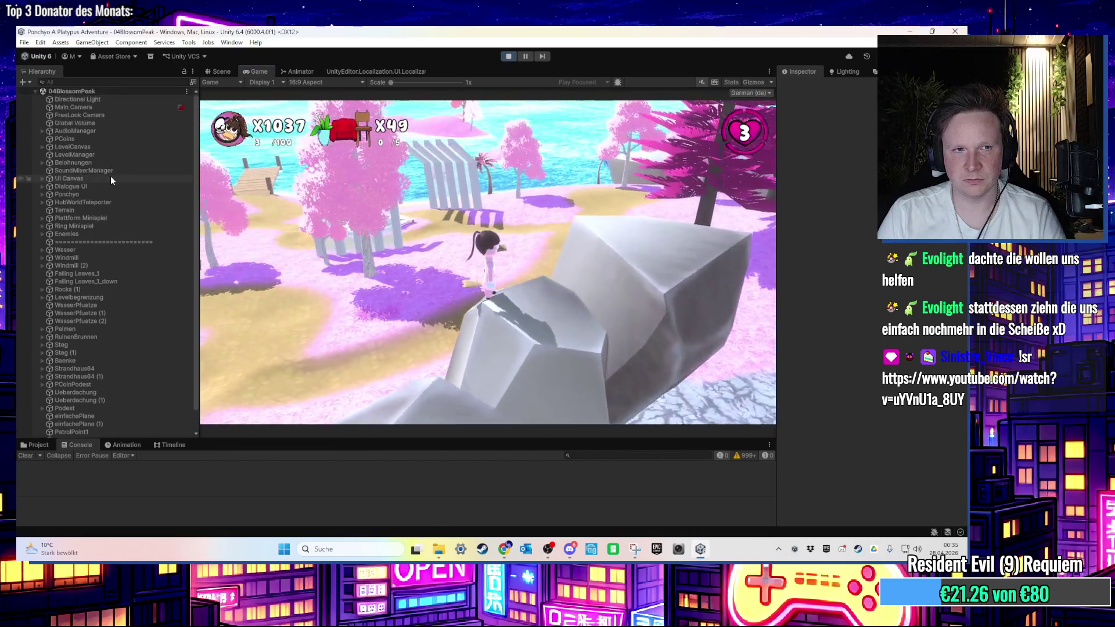
Select Ponchyo's BlobShadow child, show the Assets/Characters/Ponchyo folder, then switch to the Scene view
{"action": "left_click", "coordinate": [98, 194]}
{"action": "key", "text": "Right"}
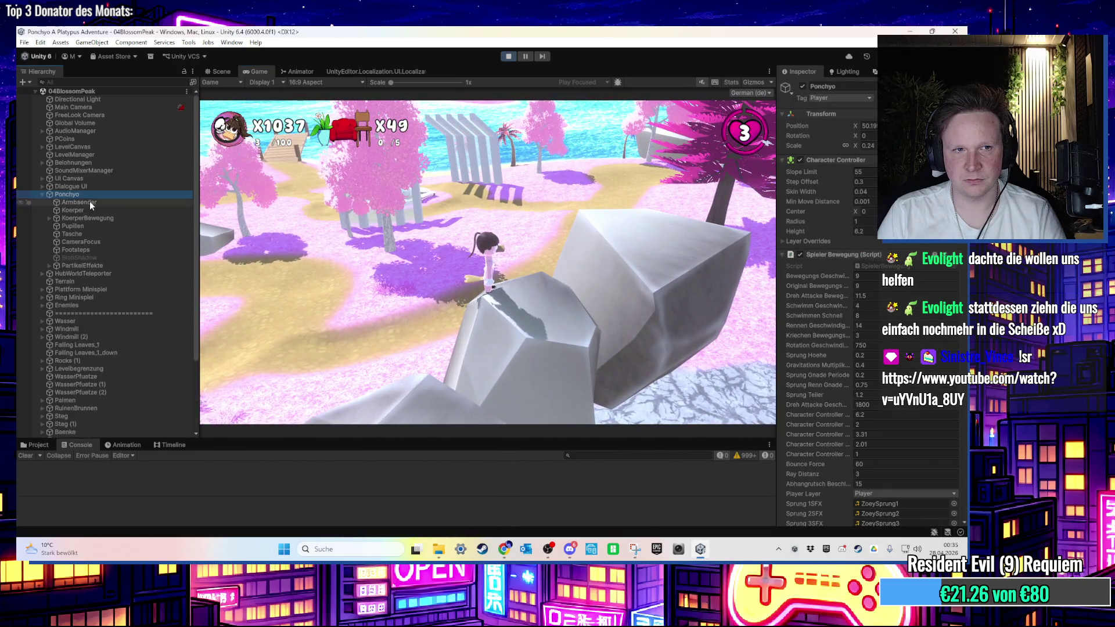
{"action": "left_click", "coordinate": [137, 257]}
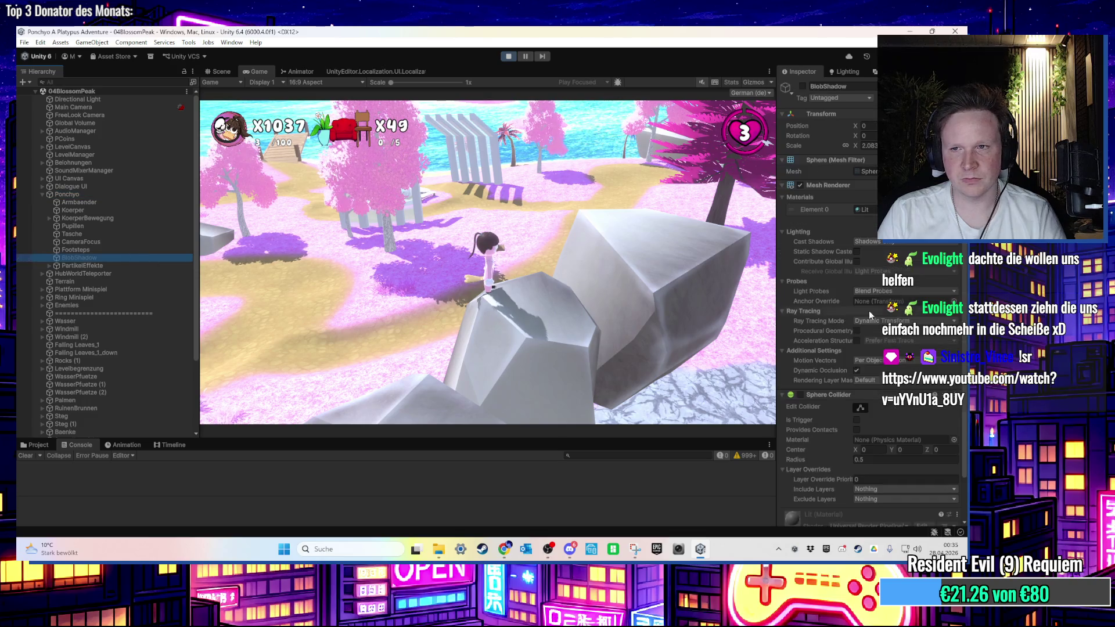
{"action": "scroll", "coordinate": [789, 315], "scroll_direction": "down", "scroll_amount": 2}
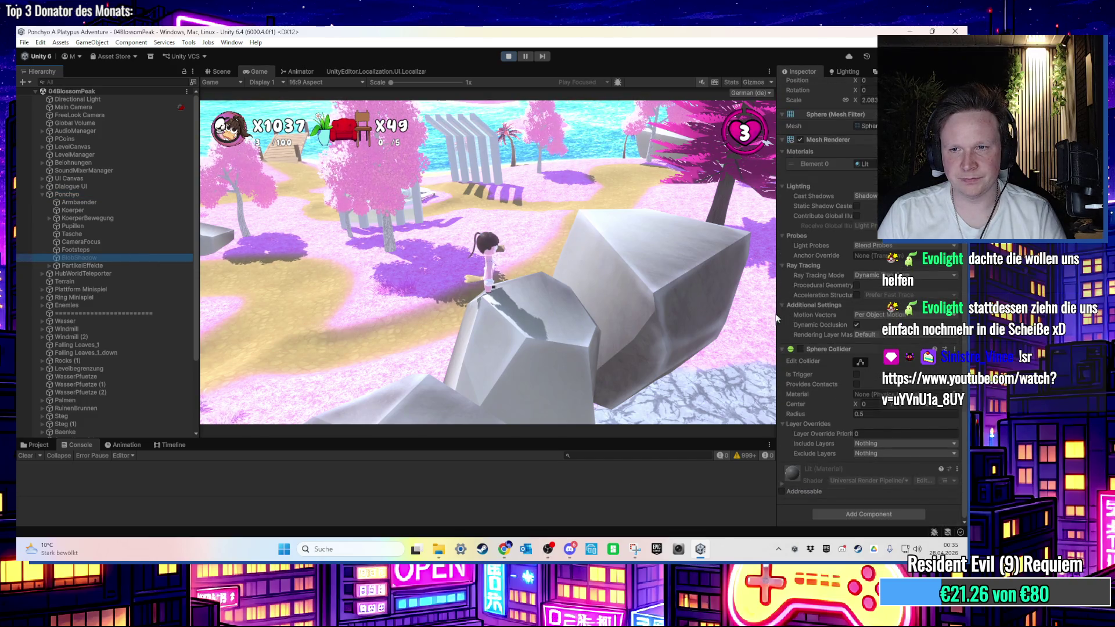
{"action": "left_click_drag", "start_coordinate": [40, 439], "coordinate": [54, 441]}
{"action": "left_click", "coordinate": [35, 446]}
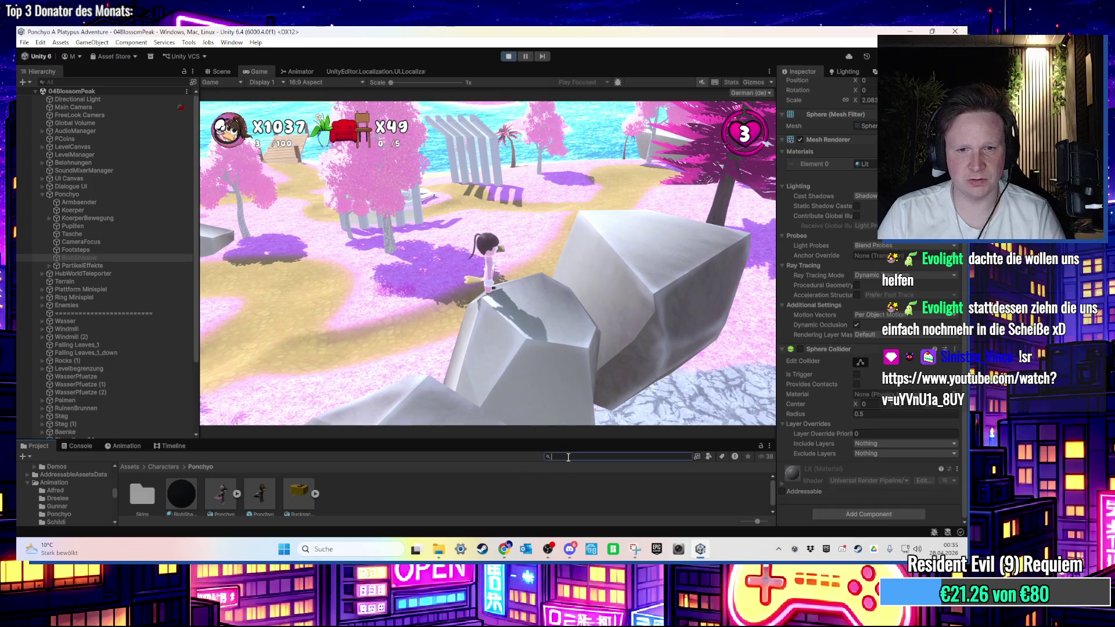
{"action": "left_click", "coordinate": [361, 117]}
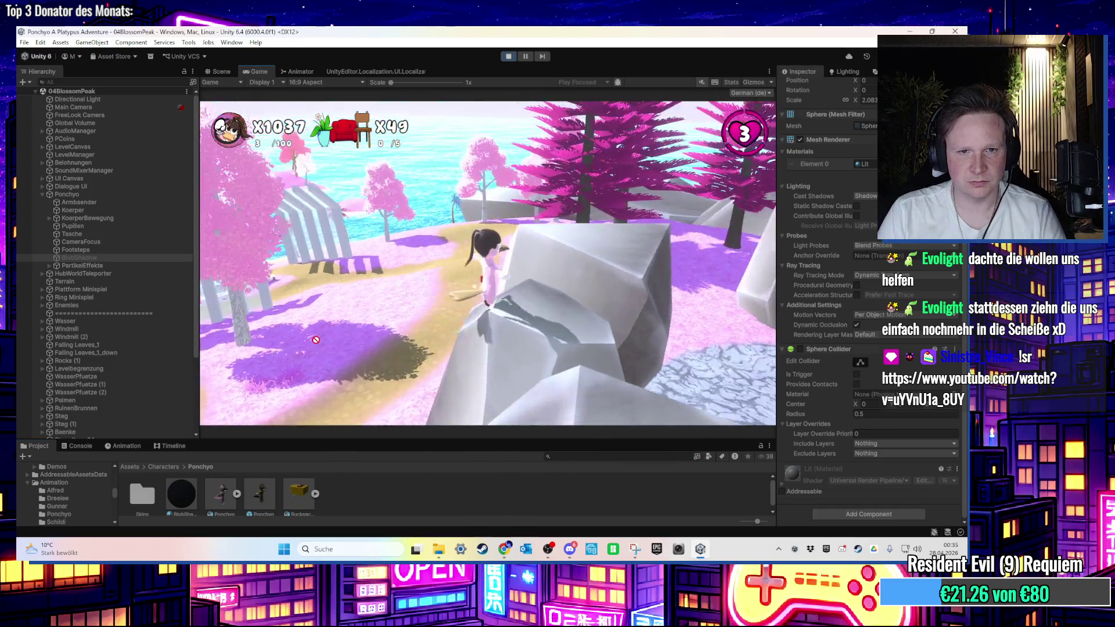
{"action": "left_click", "coordinate": [220, 72]}
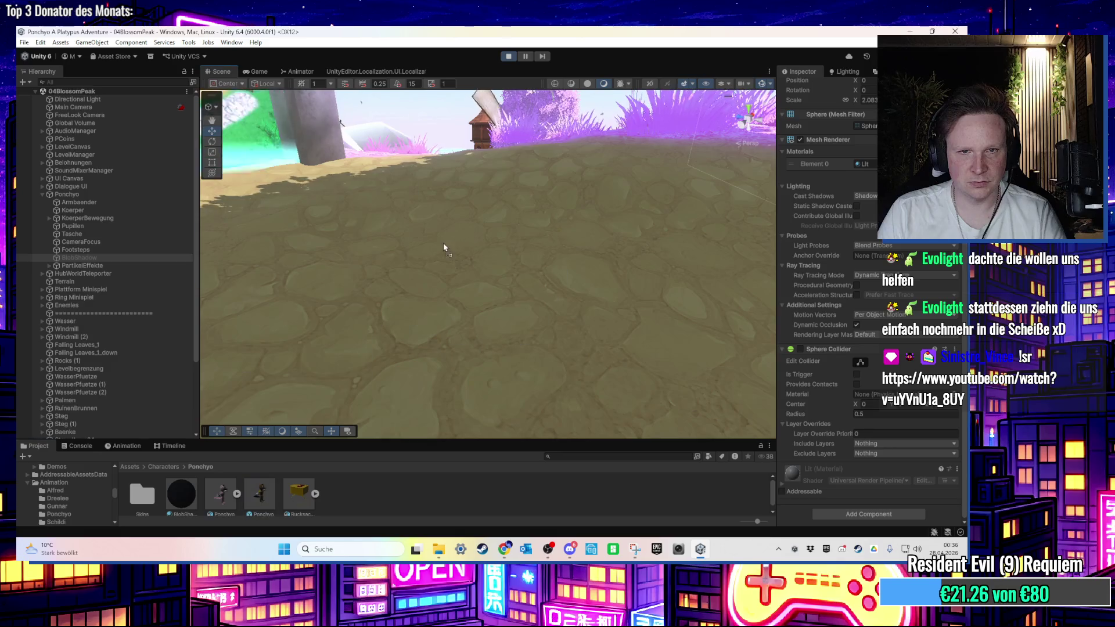
Frame the running Ponchyo(Clone) and inspect its BlobShadow child and components
{"action": "left_click", "coordinate": [385, 347]}
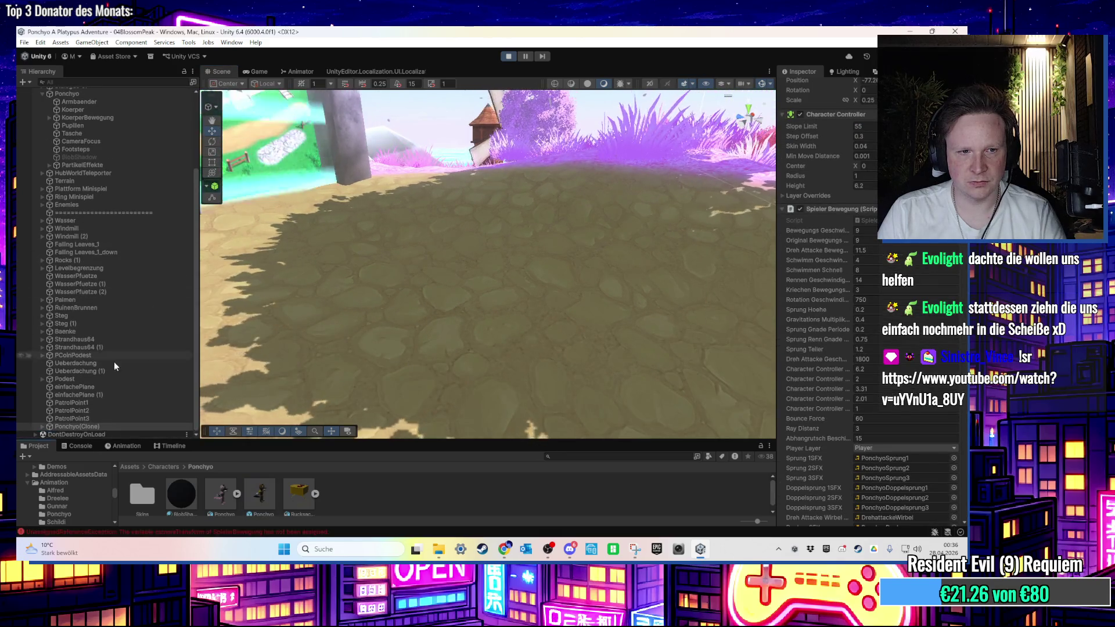
{"action": "key", "text": "f"}
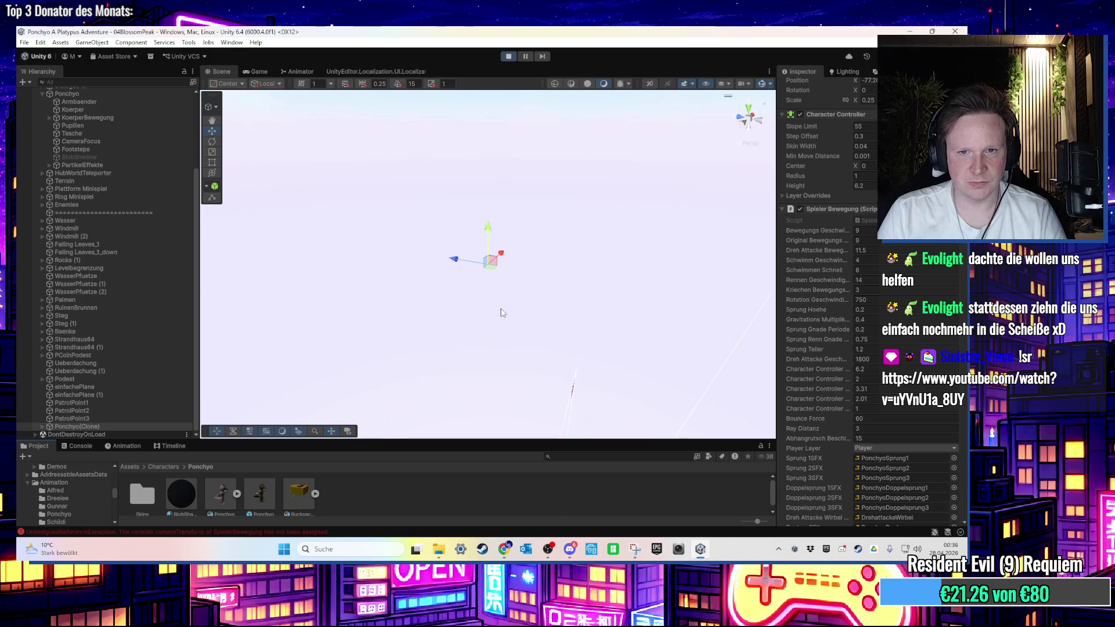
{"action": "key", "text": "Right"}
{"action": "left_click", "coordinate": [107, 419]}
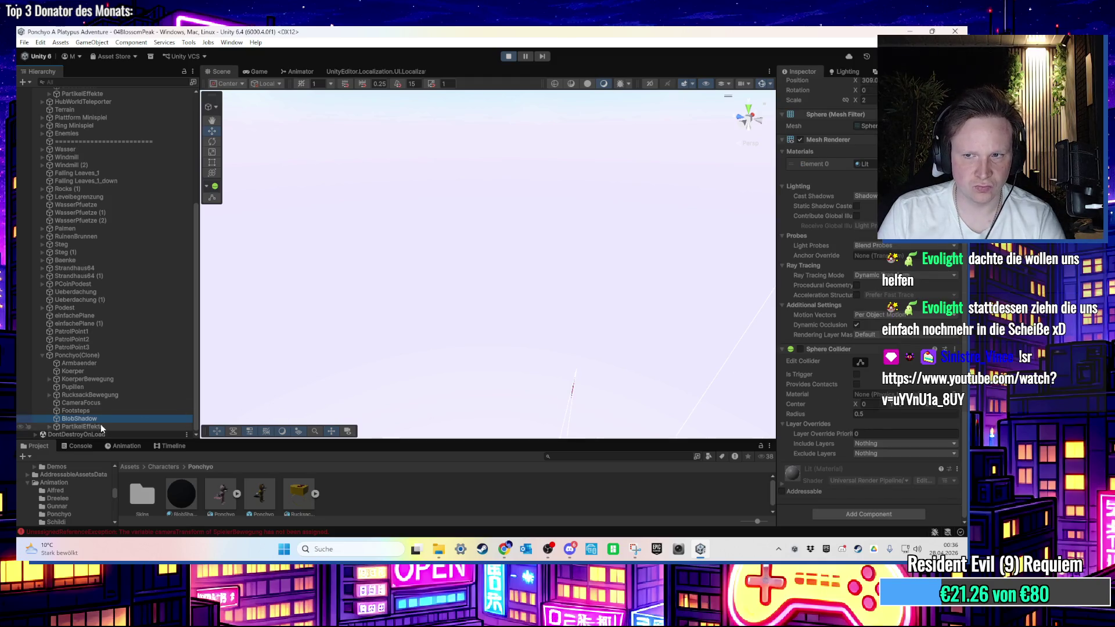
{"action": "left_click", "coordinate": [106, 357]}
{"action": "scroll", "coordinate": [863, 422], "scroll_direction": "down", "scroll_amount": 6}
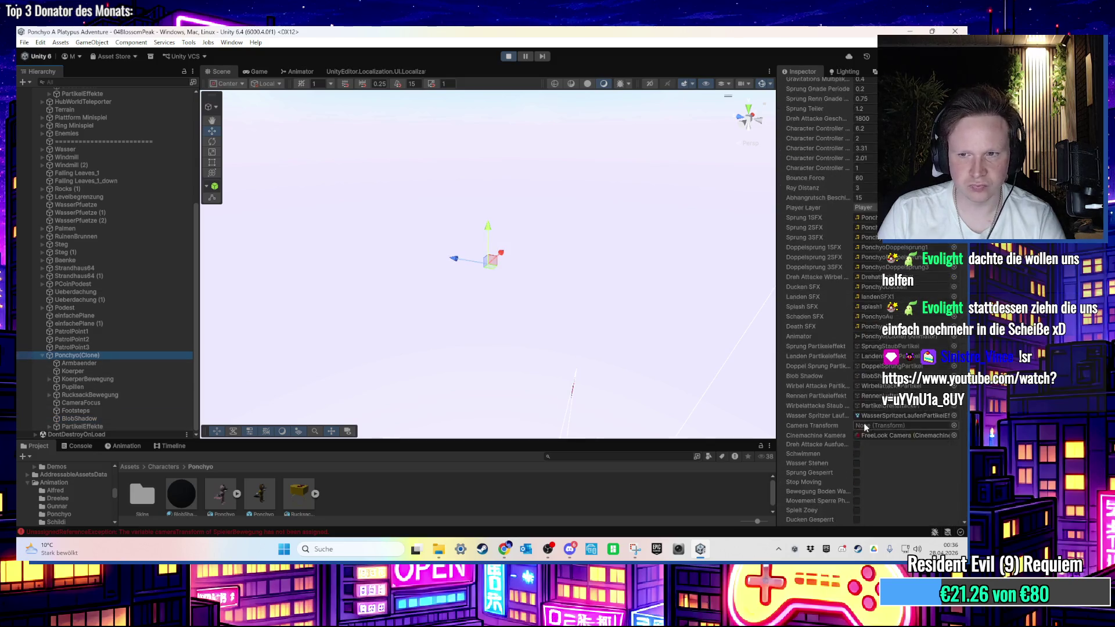
{"action": "scroll", "coordinate": [878, 418], "scroll_direction": "down", "scroll_amount": 10}
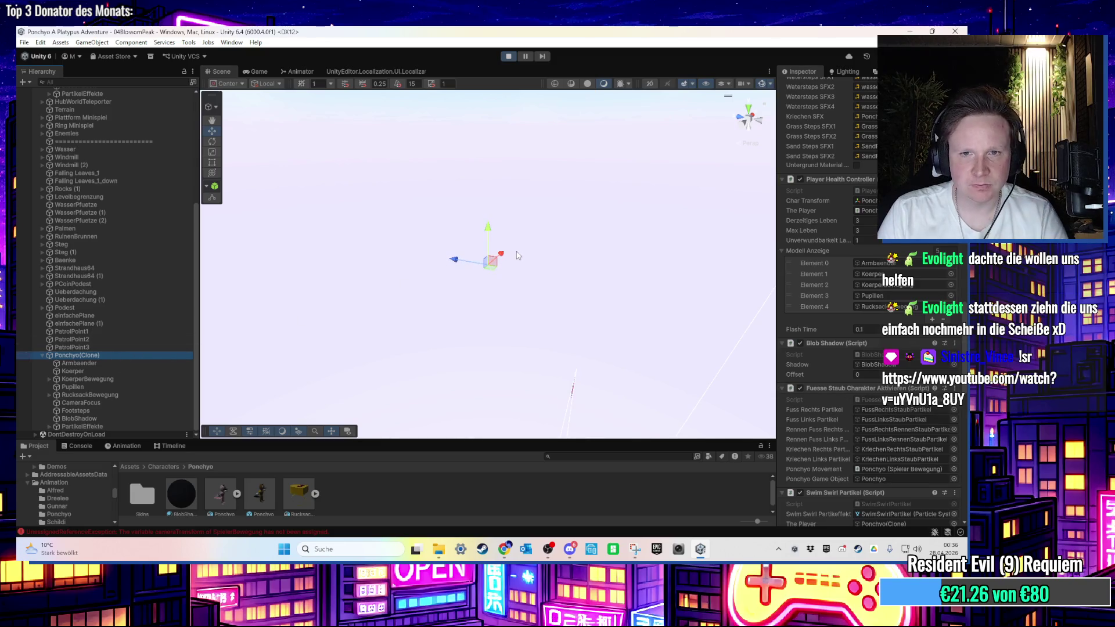
Frame the blob shadow, the Strandhaus64 beach house and the player clone in the Scene view
{"action": "left_click", "coordinate": [494, 258]}
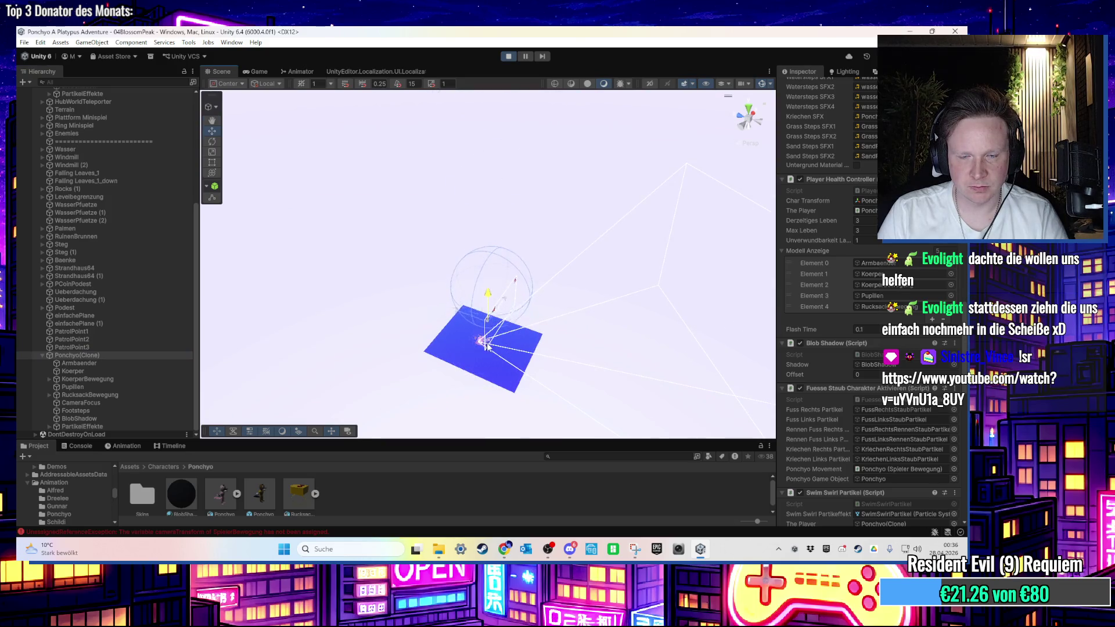
{"action": "key", "text": "f"}
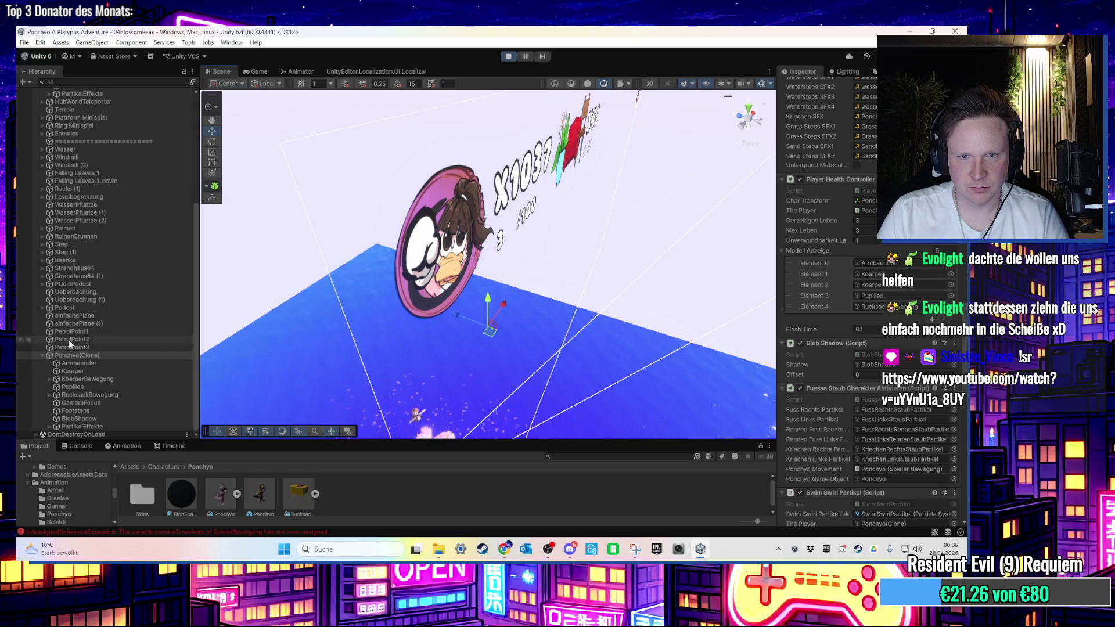
{"action": "double_click", "coordinate": [93, 347]}
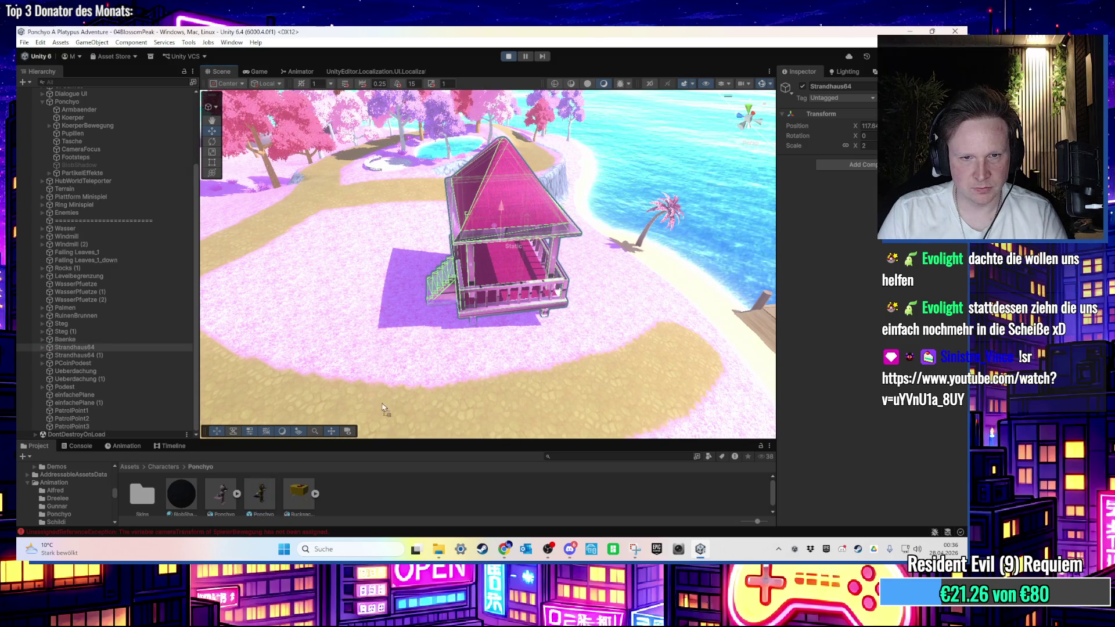
{"action": "left_click", "coordinate": [99, 433]}
{"action": "double_click", "coordinate": [99, 432]}
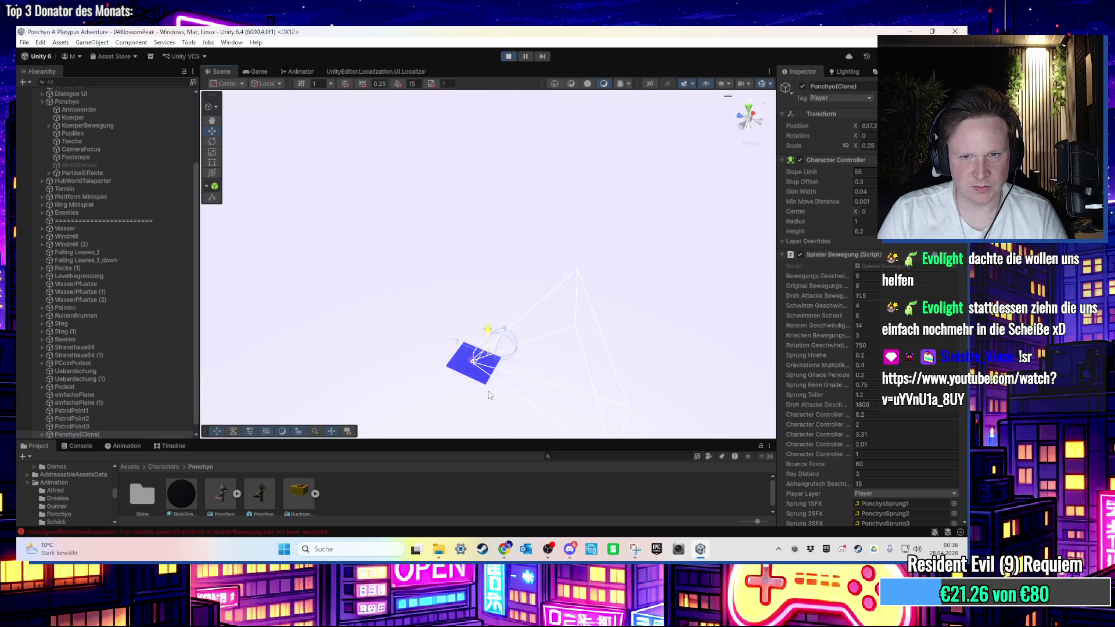
{"action": "scroll", "coordinate": [529, 335], "scroll_direction": "down", "scroll_amount": 5}
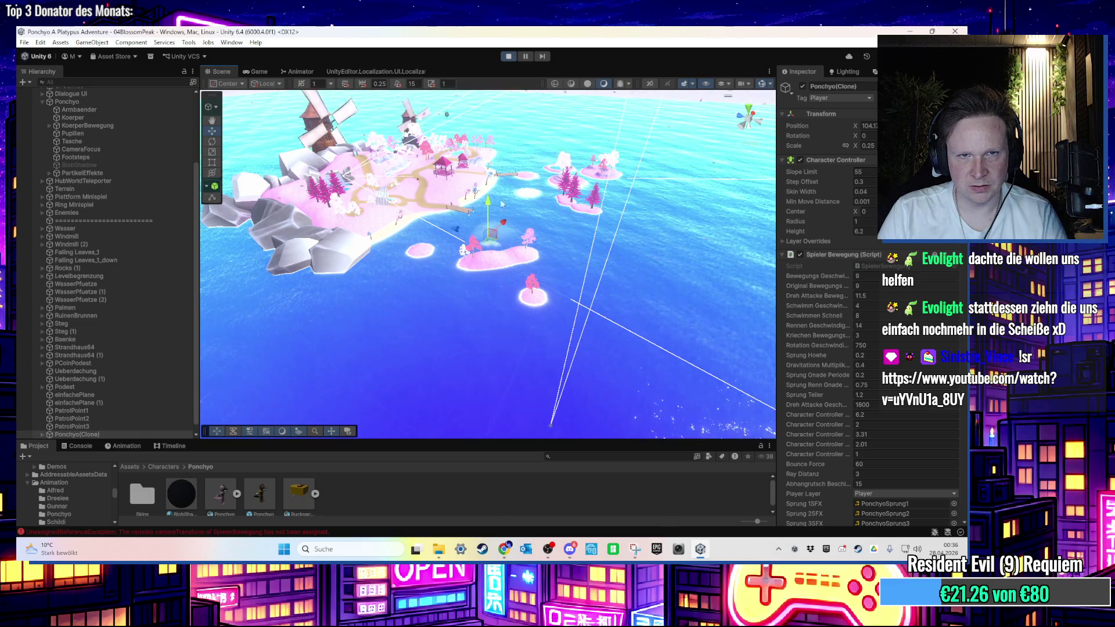
Set the handle position to Pivot, frame the clone up close and select its BlobShadow
{"action": "left_click", "coordinate": [238, 107]}
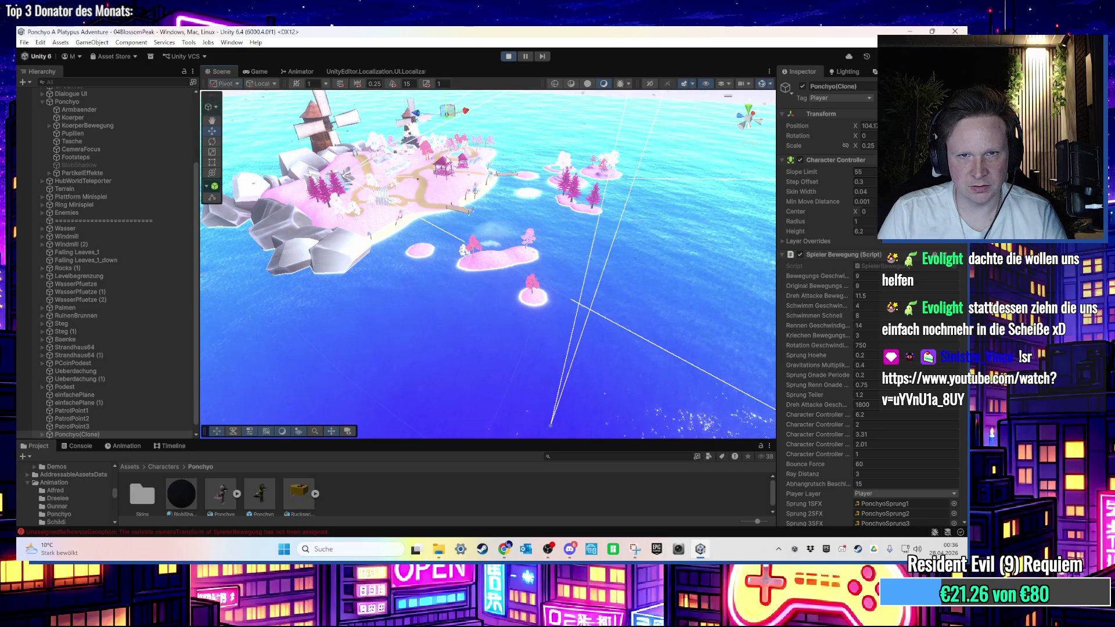
{"action": "scroll", "coordinate": [488, 231], "scroll_direction": "up", "scroll_amount": 2}
{"action": "key", "text": "f"}
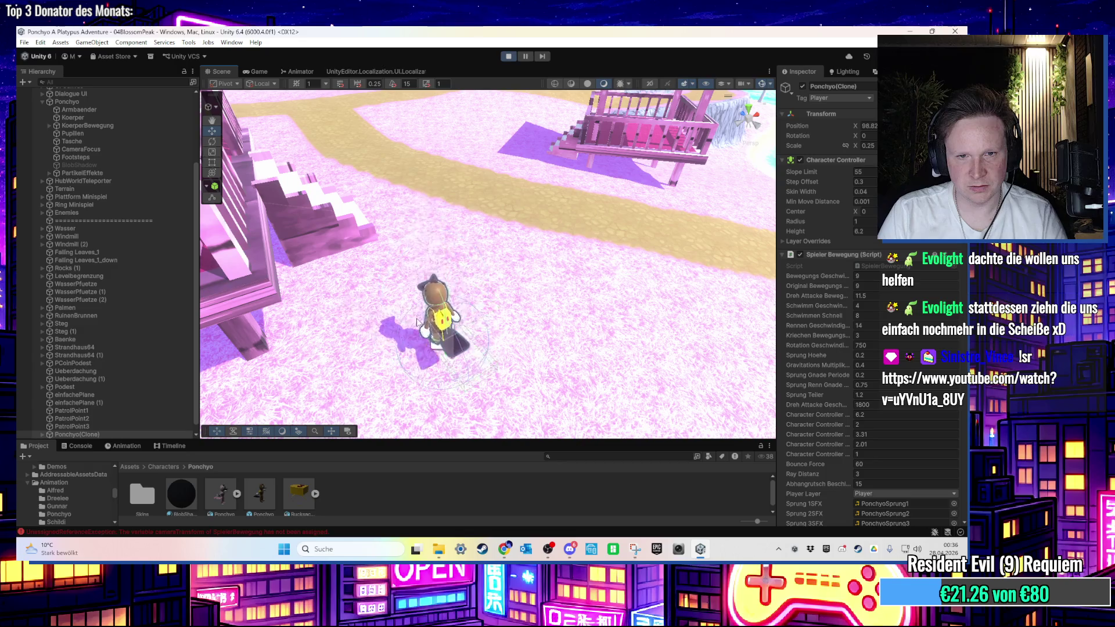
{"action": "scroll", "coordinate": [109, 407], "scroll_direction": "down", "scroll_amount": 2}
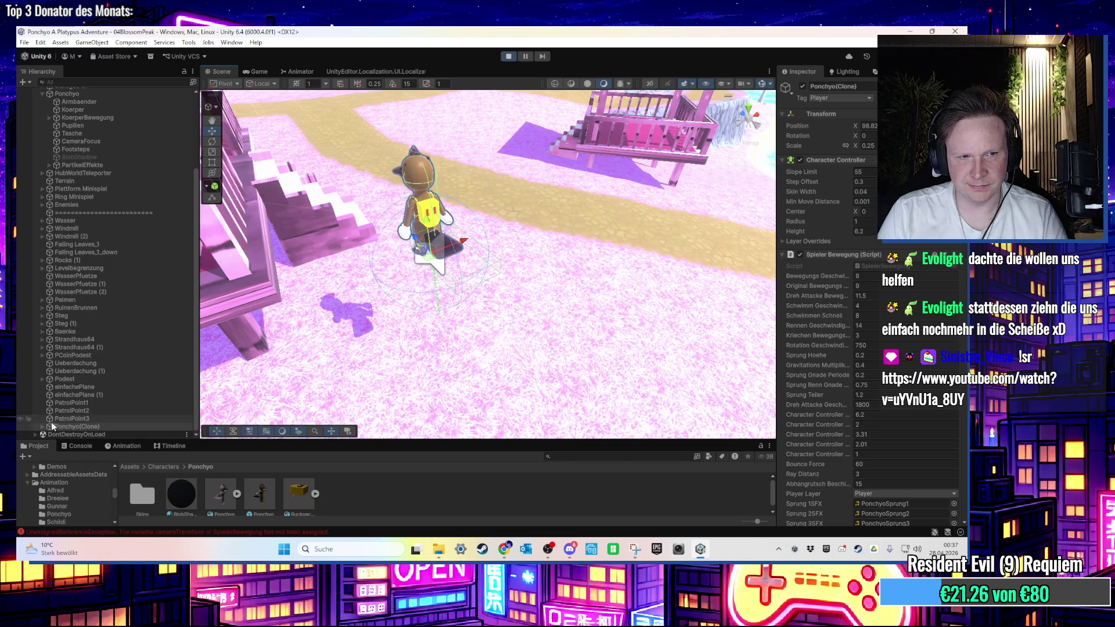
{"action": "scroll", "coordinate": [64, 414], "scroll_direction": "down", "scroll_amount": 3}
{"action": "left_click", "coordinate": [93, 418]}
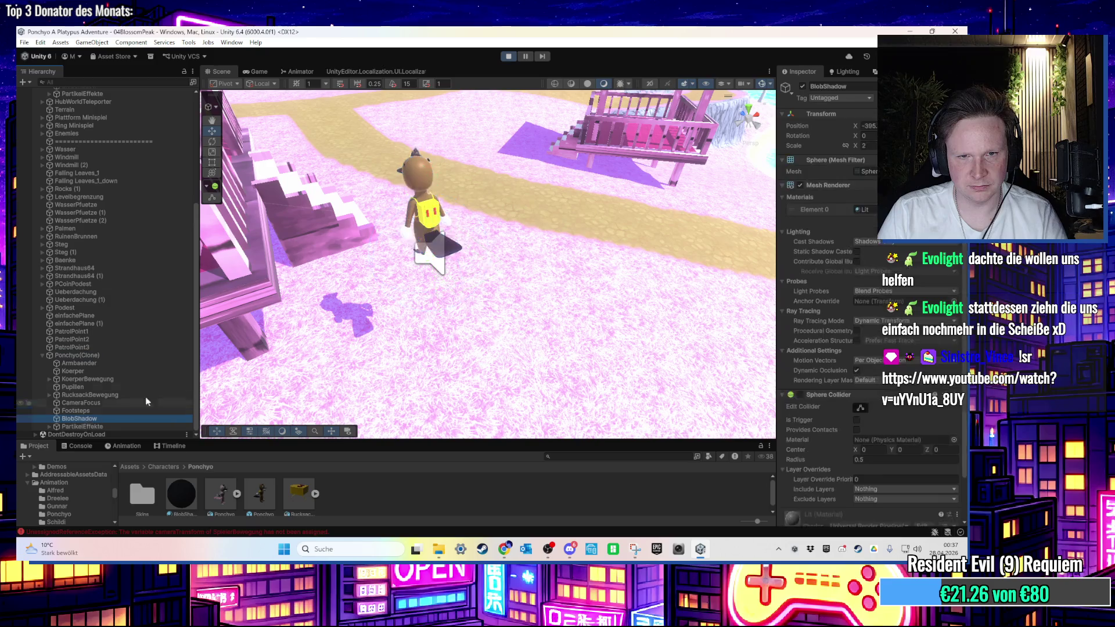
Frame the BlobShadow and the PCoinPodest, then zoom in on the running player clone
{"action": "key", "text": "f"}
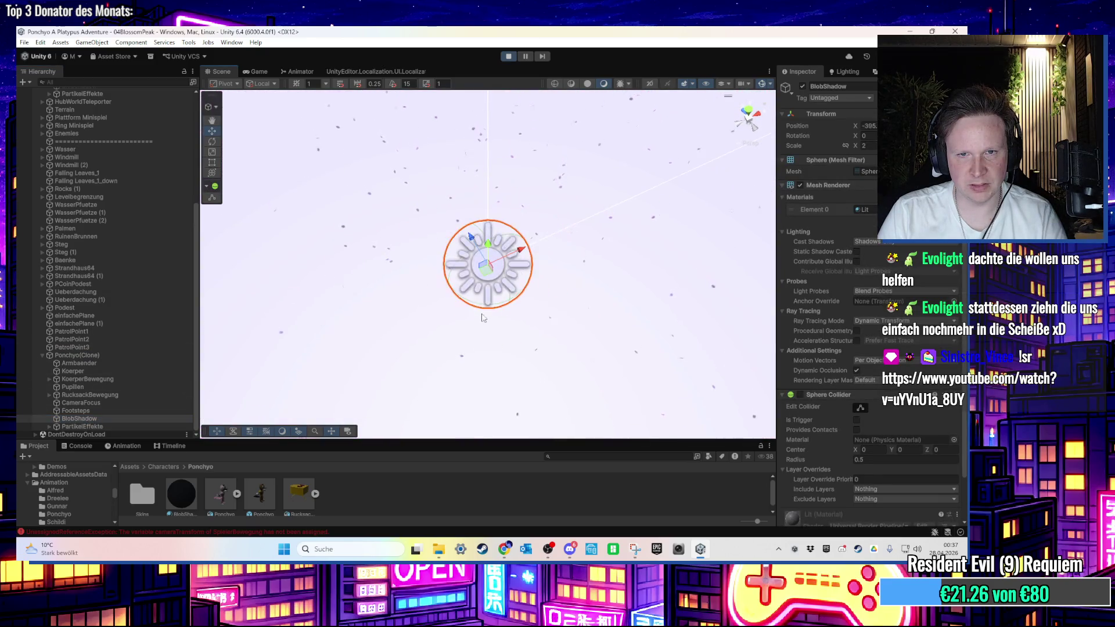
{"action": "left_click", "coordinate": [126, 357]}
{"action": "double_click", "coordinate": [123, 364]}
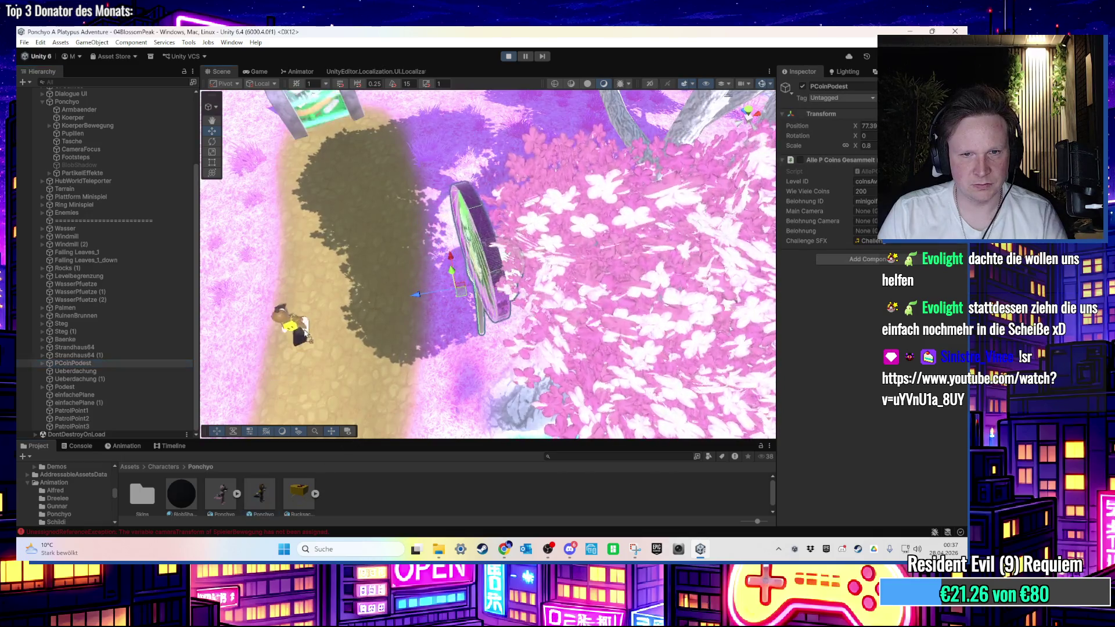
{"action": "left_click", "coordinate": [304, 336]}
{"action": "key", "text": "f"}
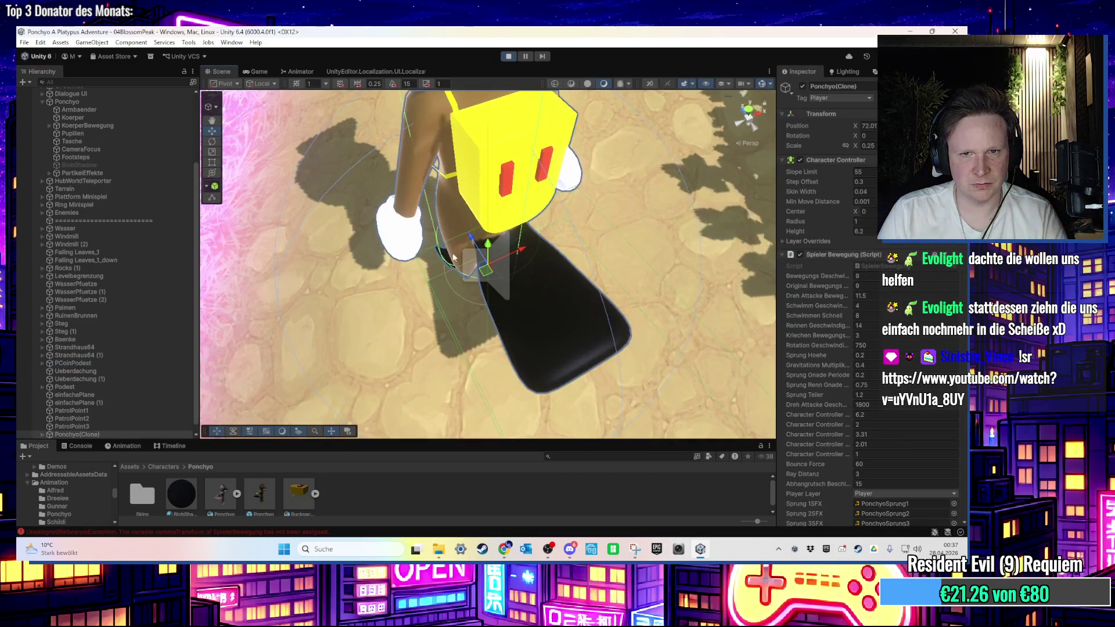
{"action": "scroll", "coordinate": [450, 262], "scroll_direction": "down", "scroll_amount": 5}
{"action": "scroll", "coordinate": [464, 170], "scroll_direction": "up", "scroll_amount": 5}
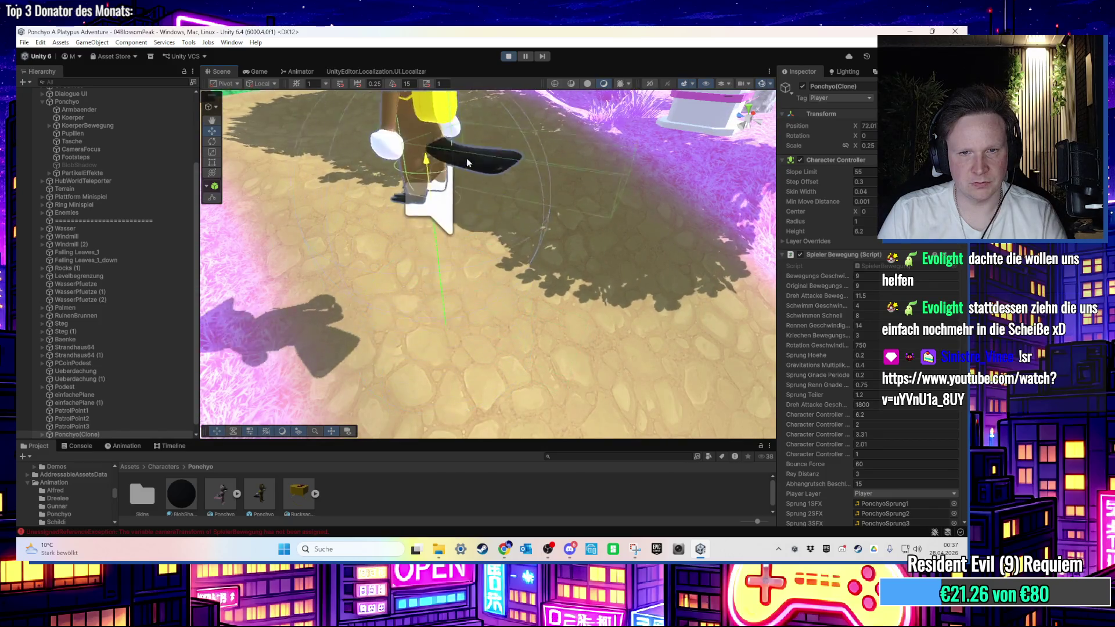
{"action": "scroll", "coordinate": [124, 381], "scroll_direction": "down", "scroll_amount": 1}
Frame the clone's BlobShadow child and orbit around it, finding it far below the island
{"action": "left_click", "coordinate": [42, 427]}
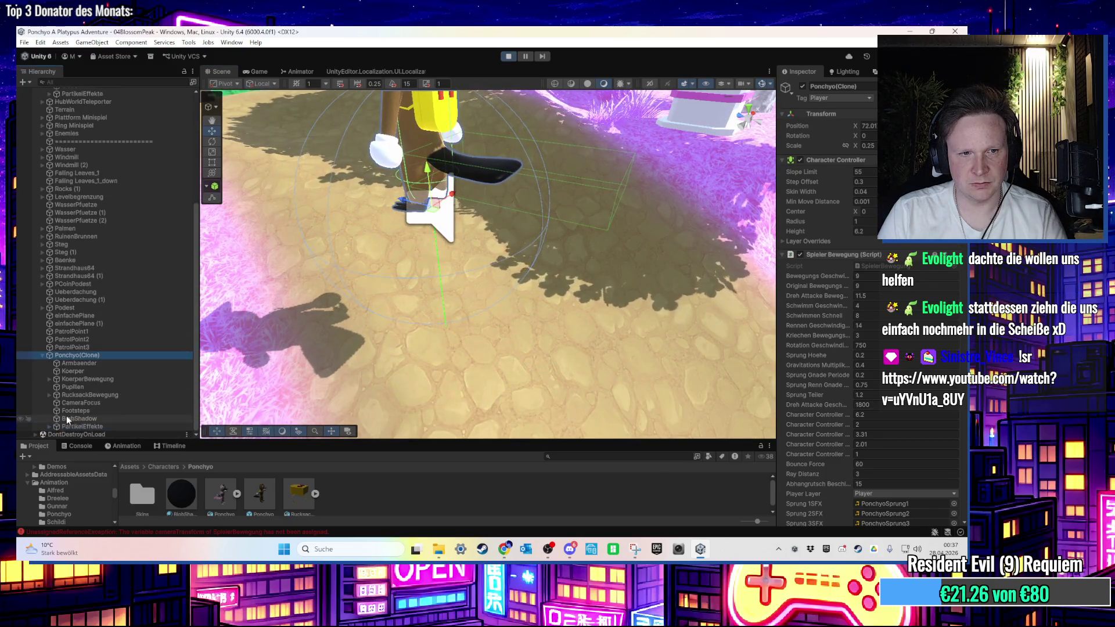
{"action": "left_click", "coordinate": [85, 418]}
{"action": "key", "text": "f"}
{"action": "scroll", "coordinate": [464, 232], "scroll_direction": "down", "scroll_amount": 5}
{"action": "scroll", "coordinate": [465, 232], "scroll_direction": "up", "scroll_amount": 5}
{"action": "left_click_drag", "start_coordinate": [464, 244], "coordinate": [501, 273]}
{"action": "left_click_drag", "start_coordinate": [553, 243], "coordinate": [523, 235]}
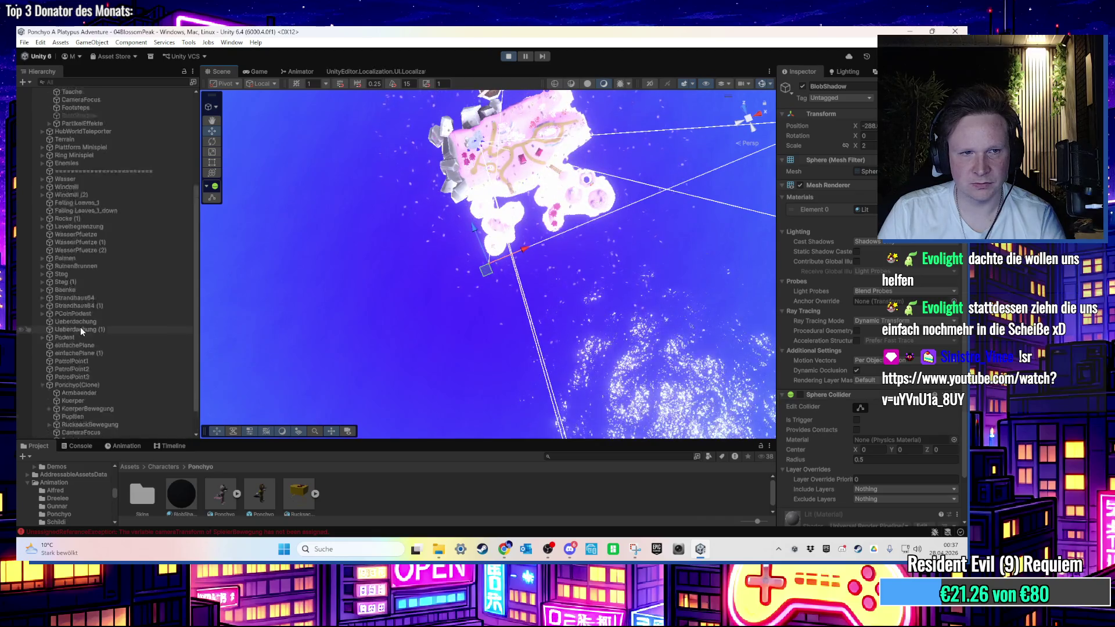
Compare the original and clone BlobShadow objects and review the clone's Blob Shadow script
{"action": "left_click", "coordinate": [92, 259]}
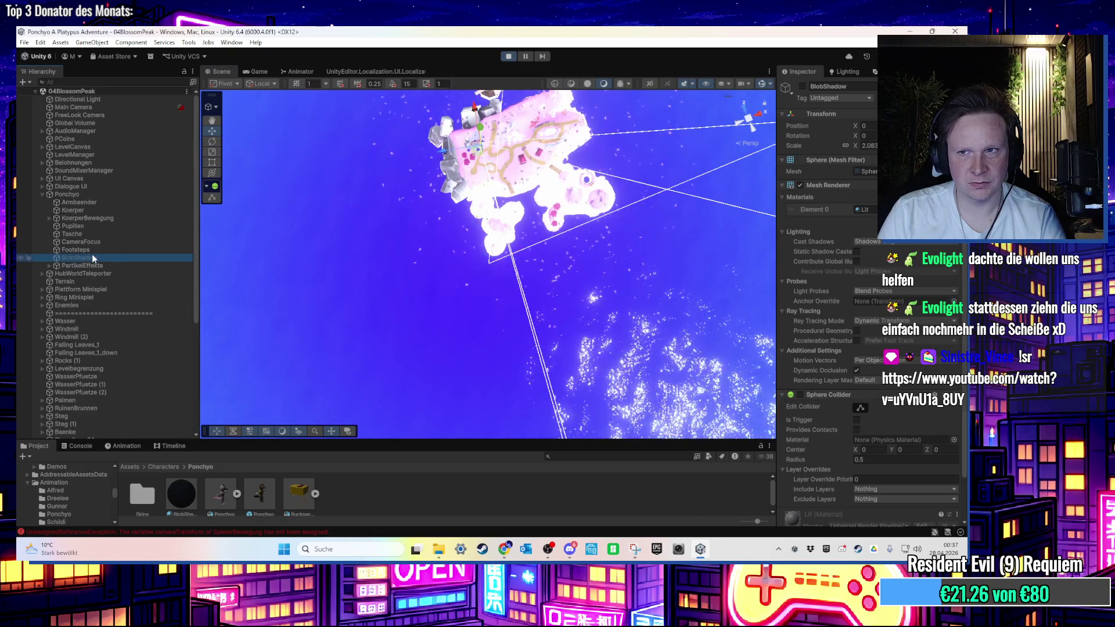
{"action": "scroll", "coordinate": [183, 313], "scroll_direction": "down", "scroll_amount": 5}
{"action": "left_click", "coordinate": [117, 420]}
{"action": "left_click", "coordinate": [113, 355]}
{"action": "scroll", "coordinate": [831, 377], "scroll_direction": "down", "scroll_amount": 10}
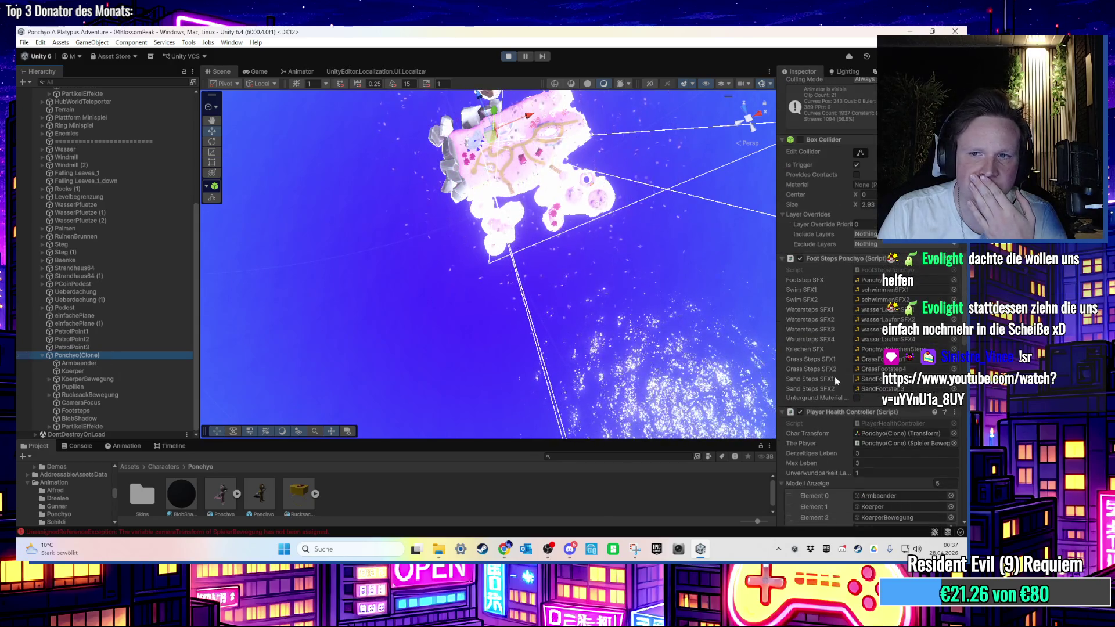
{"action": "scroll", "coordinate": [835, 378], "scroll_direction": "down", "scroll_amount": 10}
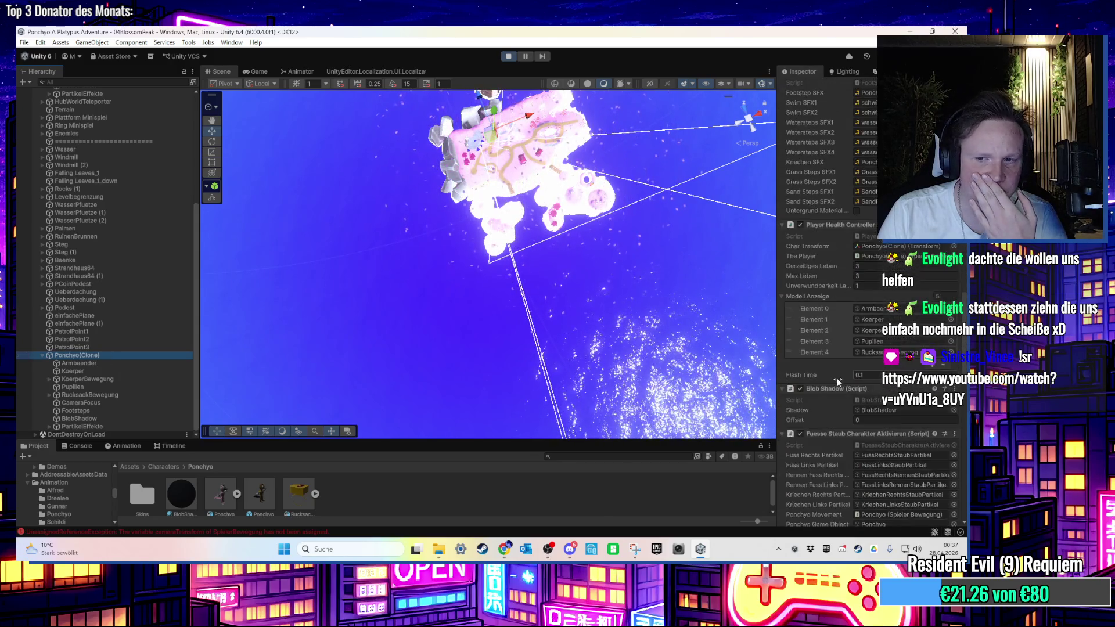
Stop the game, frame Ponchyo in the scene view, and inspect its BlobShadow child
{"action": "left_click", "coordinate": [509, 57]}
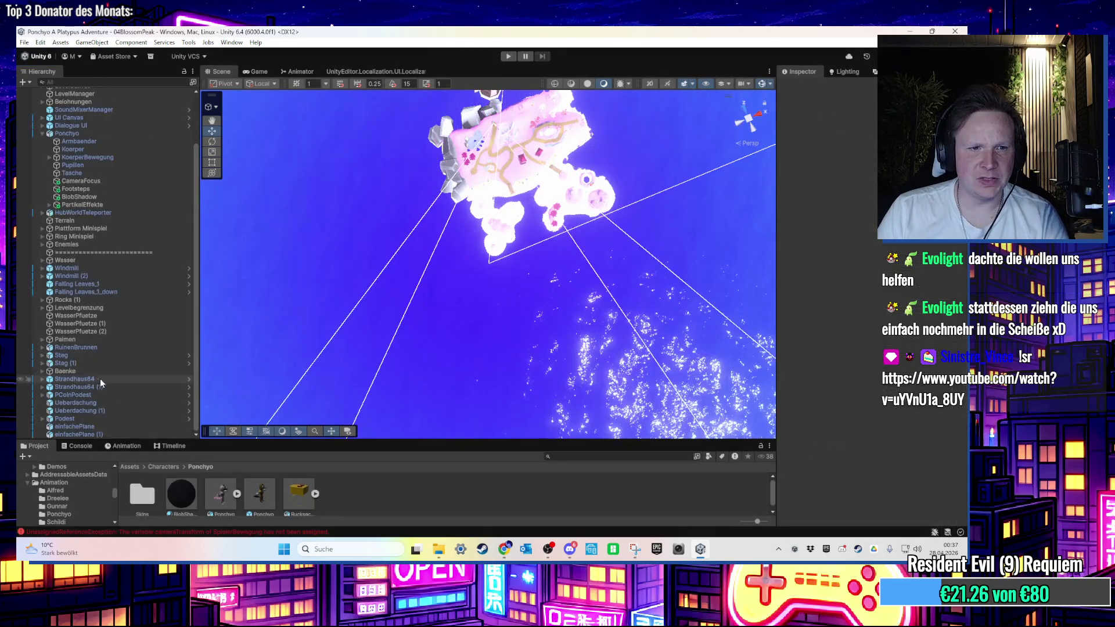
{"action": "scroll", "coordinate": [135, 200], "scroll_direction": "up", "scroll_amount": 3}
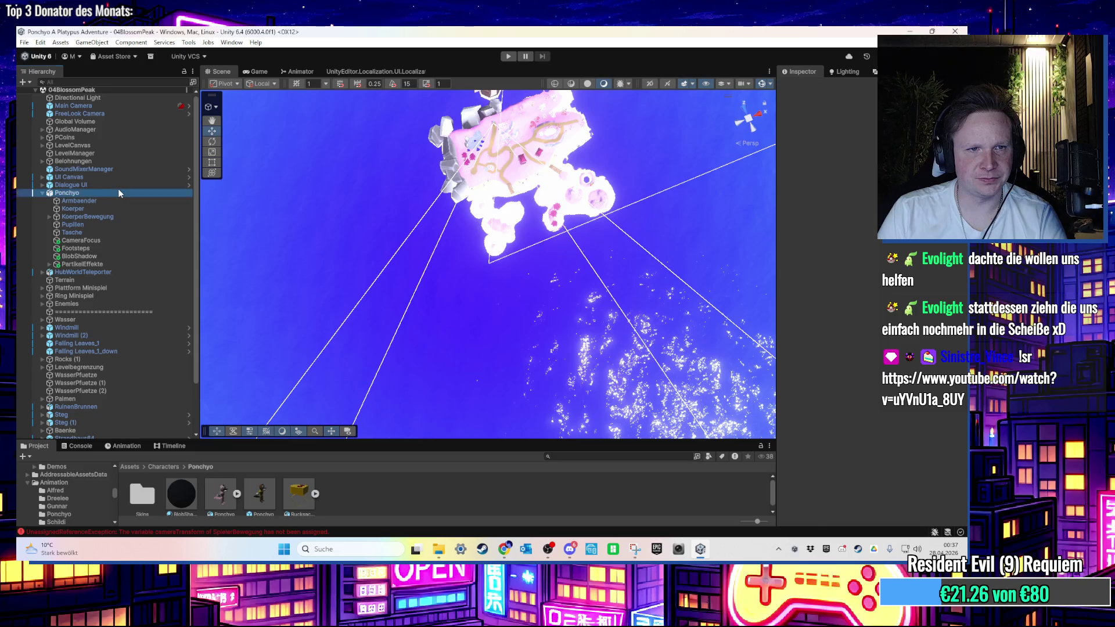
{"action": "double_click", "coordinate": [120, 193]}
{"action": "mouse_move", "coordinate": [516, 337]}
{"action": "left_mouse_down"}
{"action": "mouse_move", "coordinate": [493, 405]}
{"action": "mouse_move", "coordinate": [512, 235]}
{"action": "left_mouse_up"}
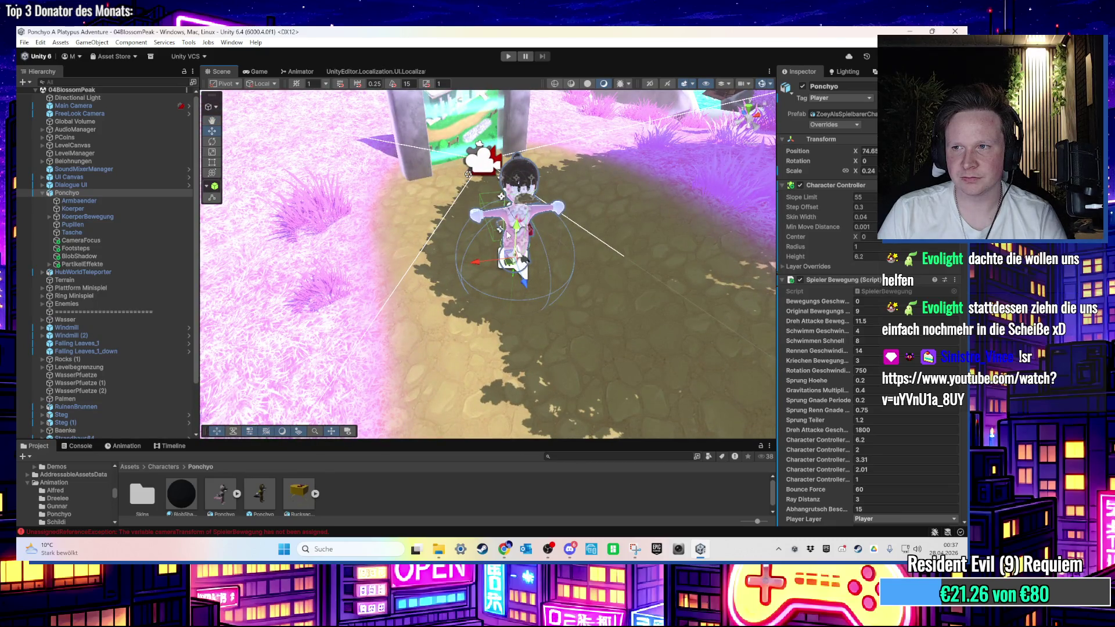
{"action": "scroll", "coordinate": [504, 234], "scroll_direction": "up", "scroll_amount": 2}
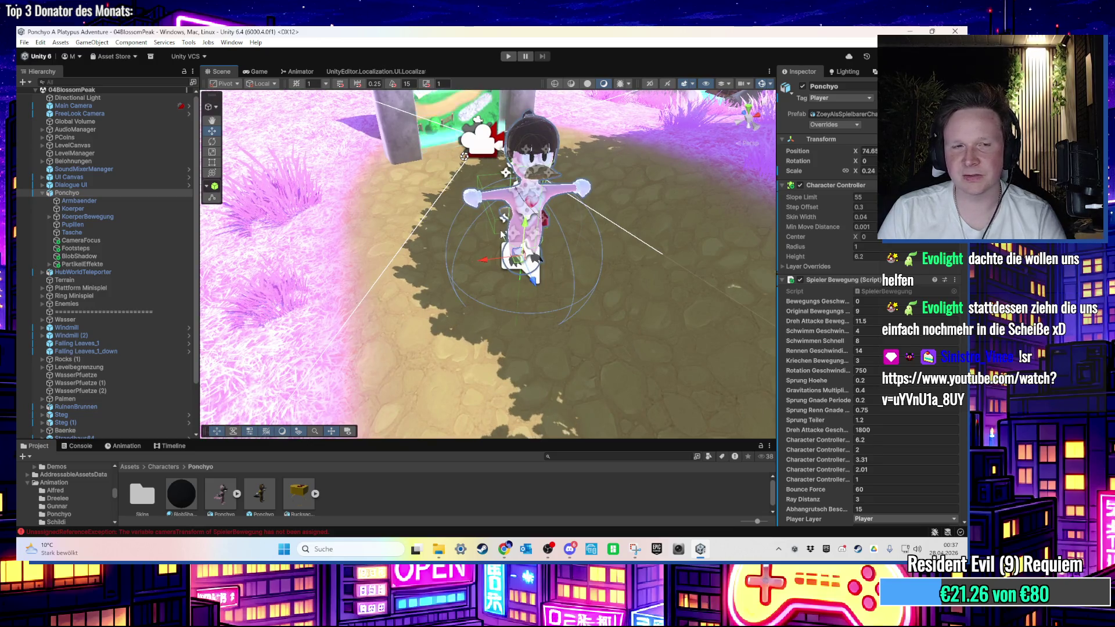
{"action": "left_click", "coordinate": [123, 257]}
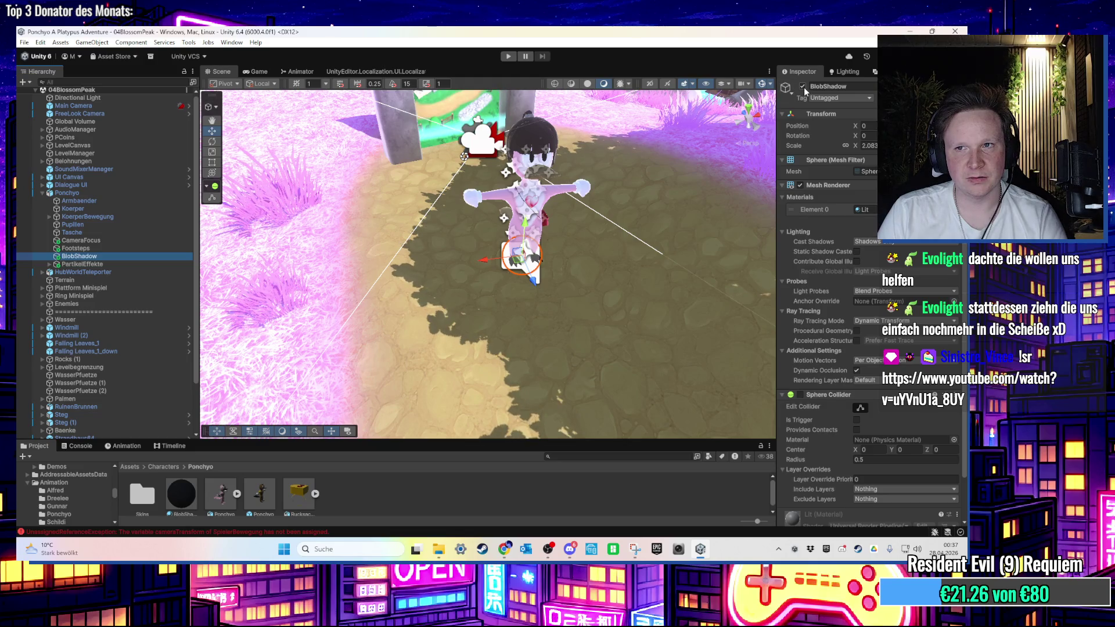
Drop a test Ponchyo prefab into the scene, then delete the extra Ponchyo (1) instance
{"action": "mouse_move", "coordinate": [260, 493]}
{"action": "left_mouse_down"}
{"action": "mouse_move", "coordinate": [261, 389]}
{"action": "mouse_move", "coordinate": [245, 375]}
{"action": "left_mouse_up"}
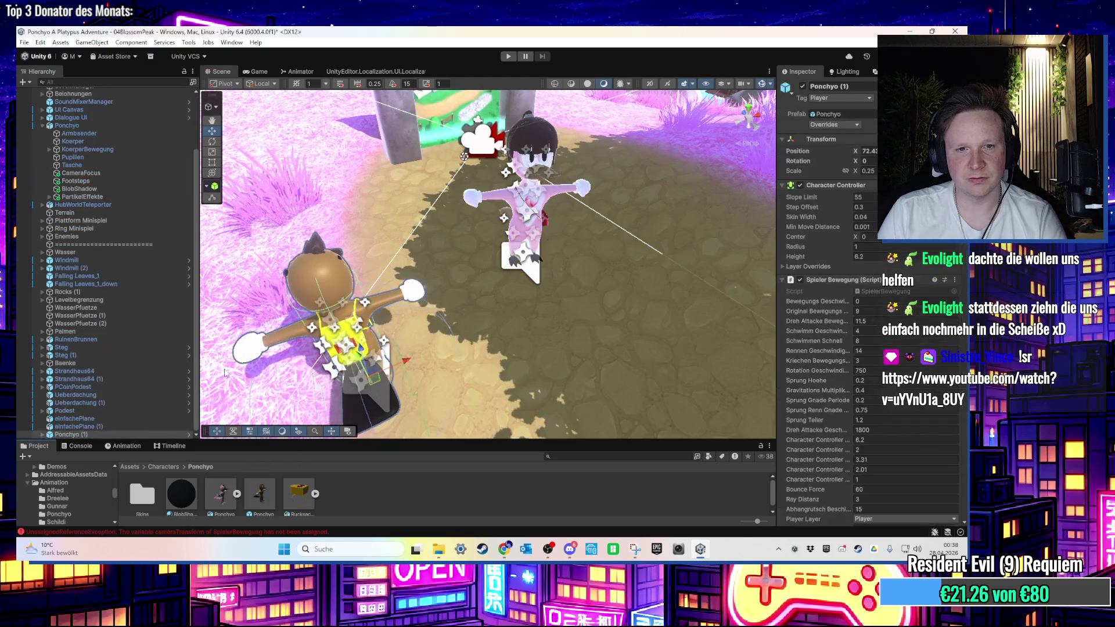
{"action": "left_click", "coordinate": [117, 434]}
{"action": "scroll", "coordinate": [117, 427], "scroll_direction": "down", "scroll_amount": 3}
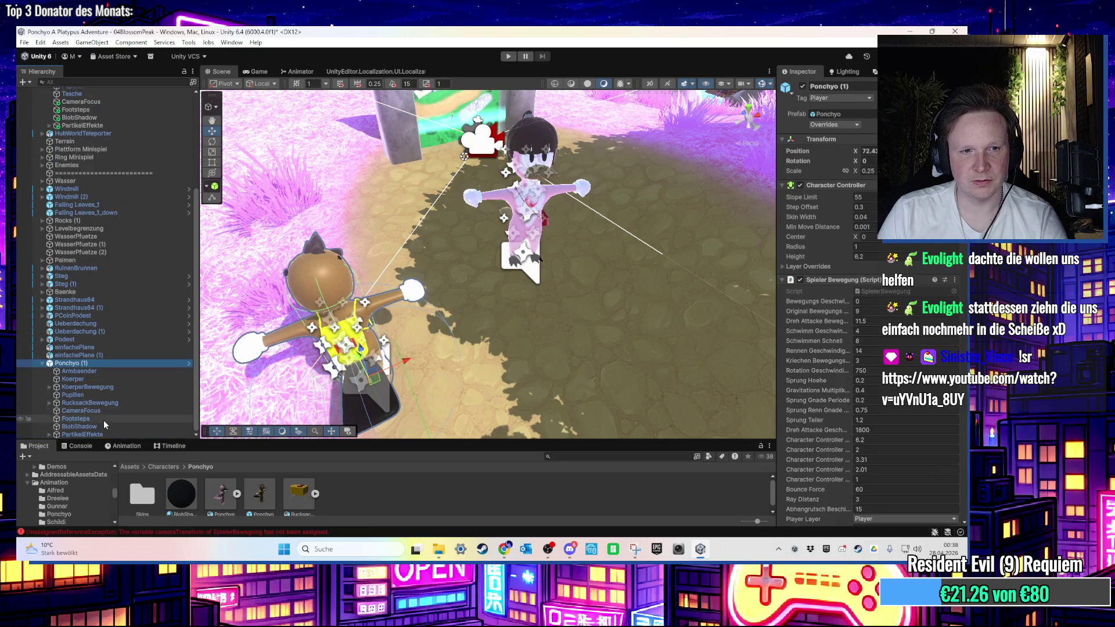
{"action": "key", "text": "Delete"}
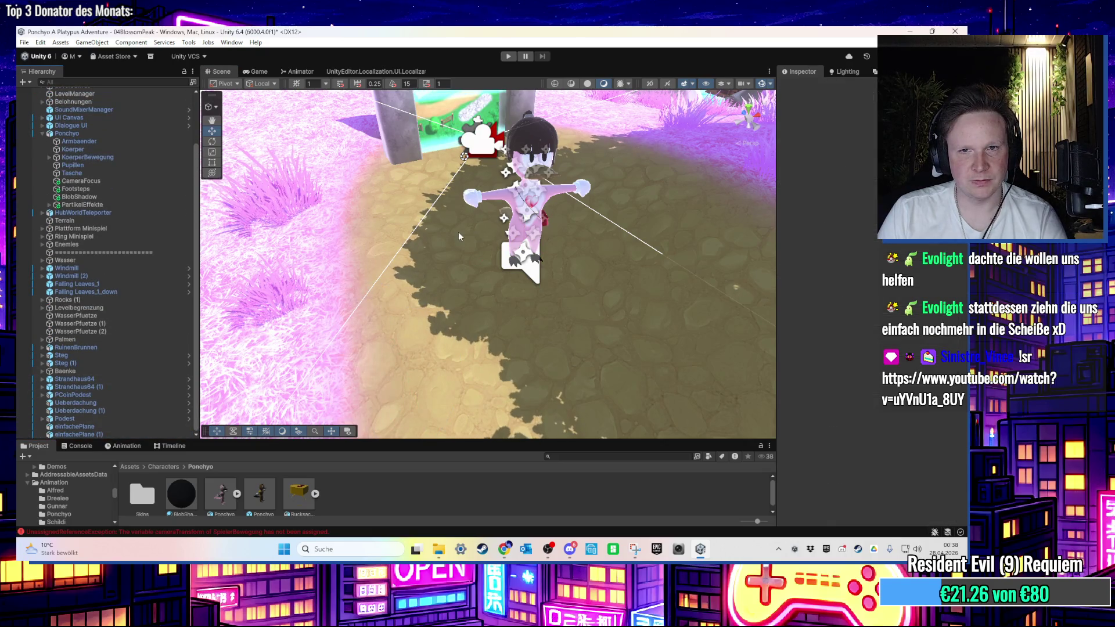
Recheck BlobShadow and Ponchyo's Blob Shadow script settings, then start play mode
{"action": "scroll", "coordinate": [123, 212], "scroll_direction": "up", "scroll_amount": 3}
{"action": "left_click", "coordinate": [109, 256]}
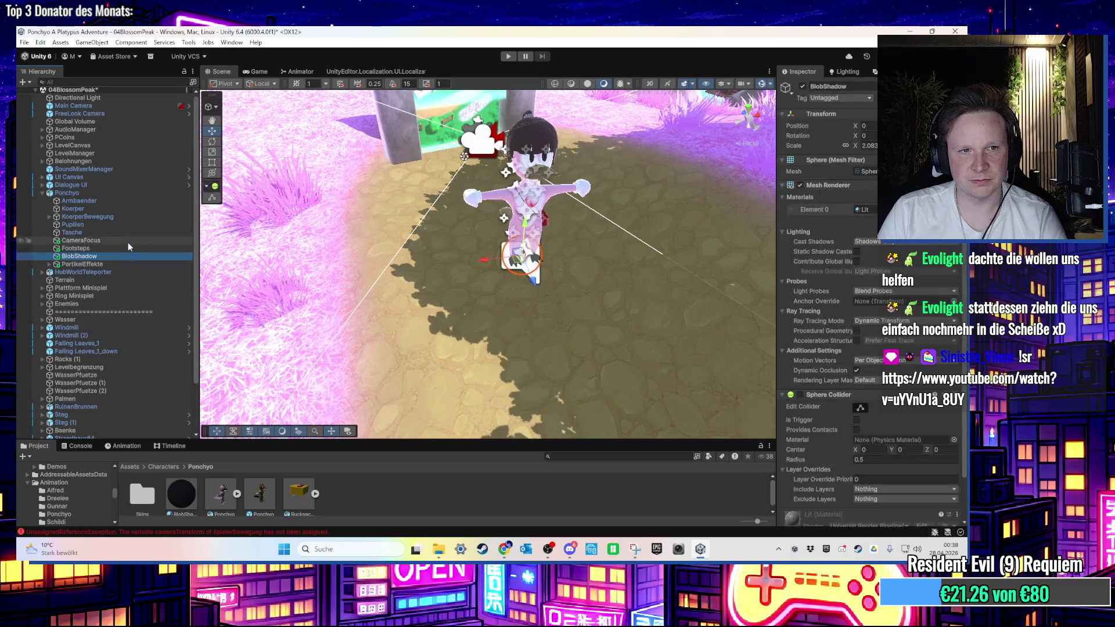
{"action": "left_click", "coordinate": [138, 192]}
{"action": "scroll", "coordinate": [871, 348], "scroll_direction": "down", "scroll_amount": 10}
{"action": "scroll", "coordinate": [884, 385], "scroll_direction": "down", "scroll_amount": 15}
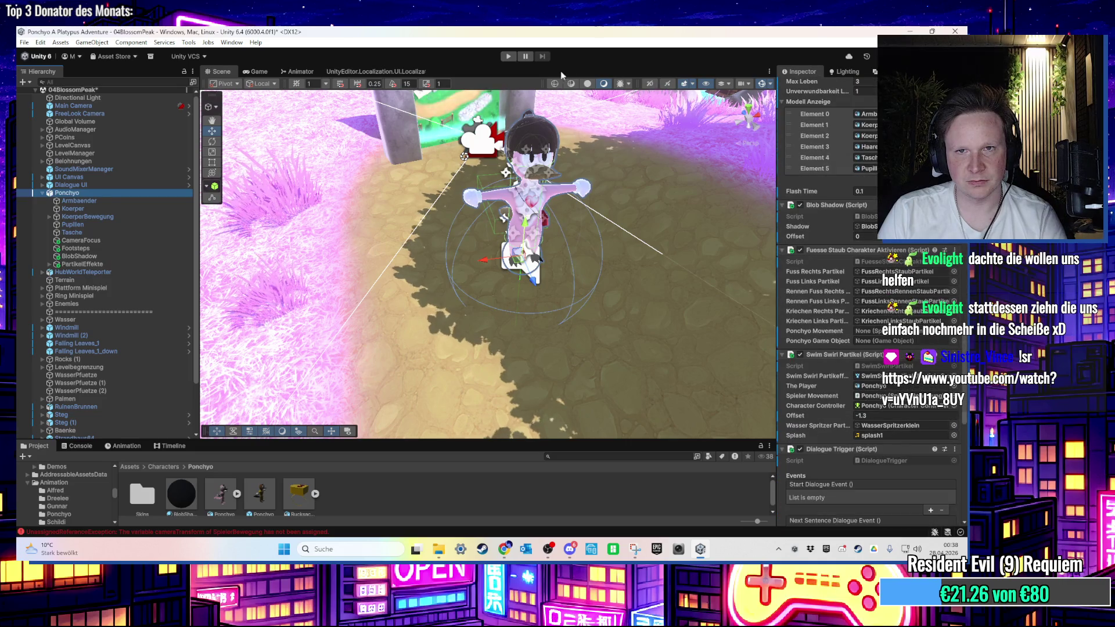
{"action": "key", "text": "ctrl+p"}
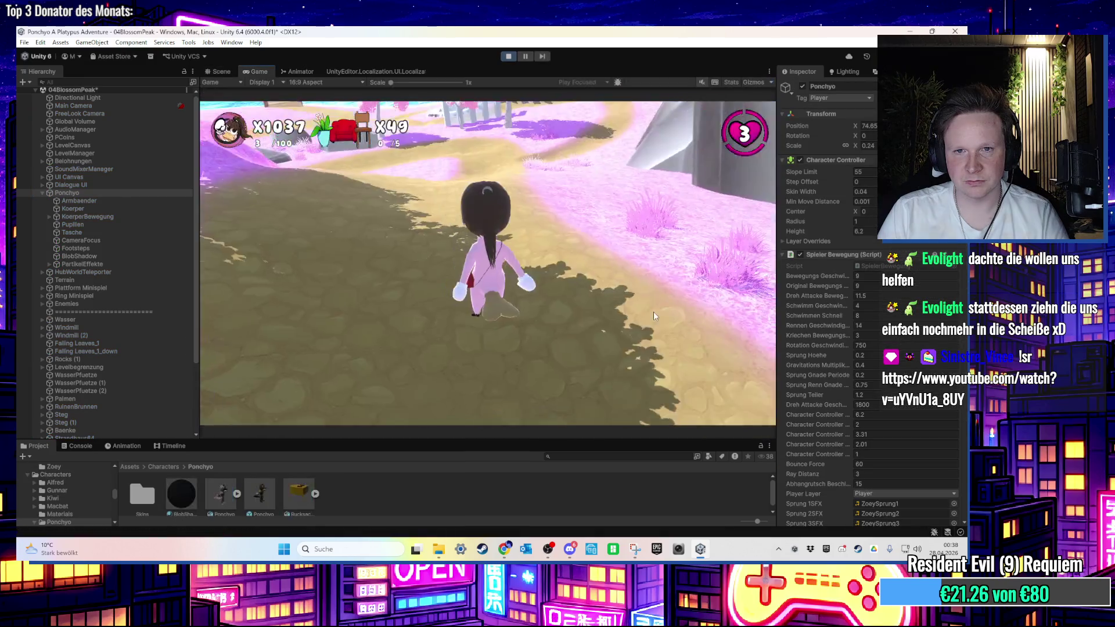
Walk Ponchyo through the portal arch, down the hub world path, and back up
{"action": "key", "text": "w"}
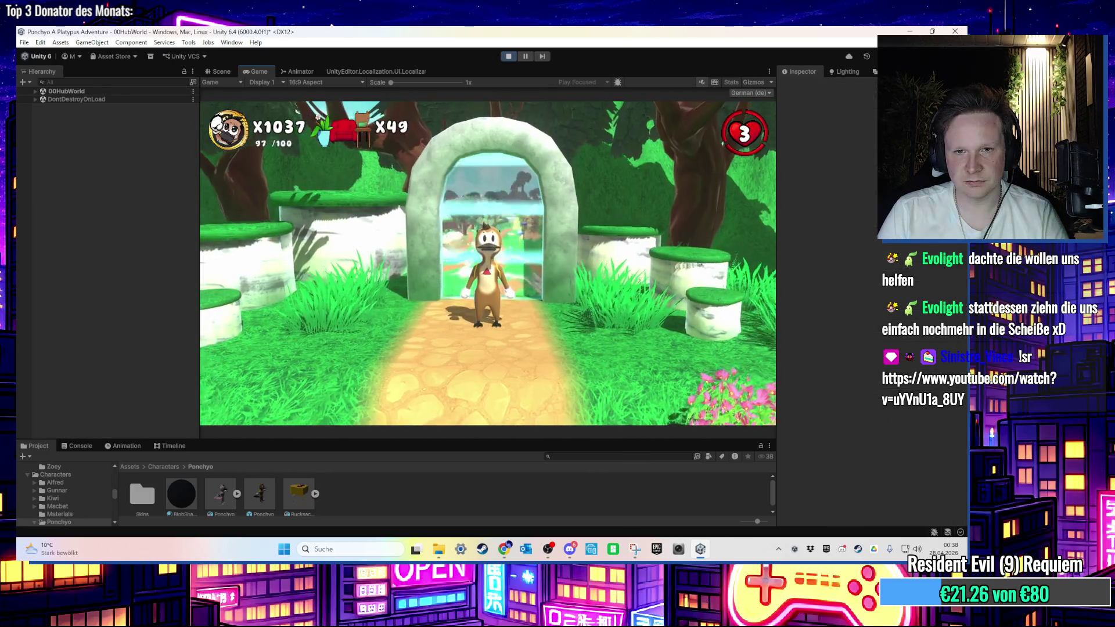
{"action": "key", "text": "s"}
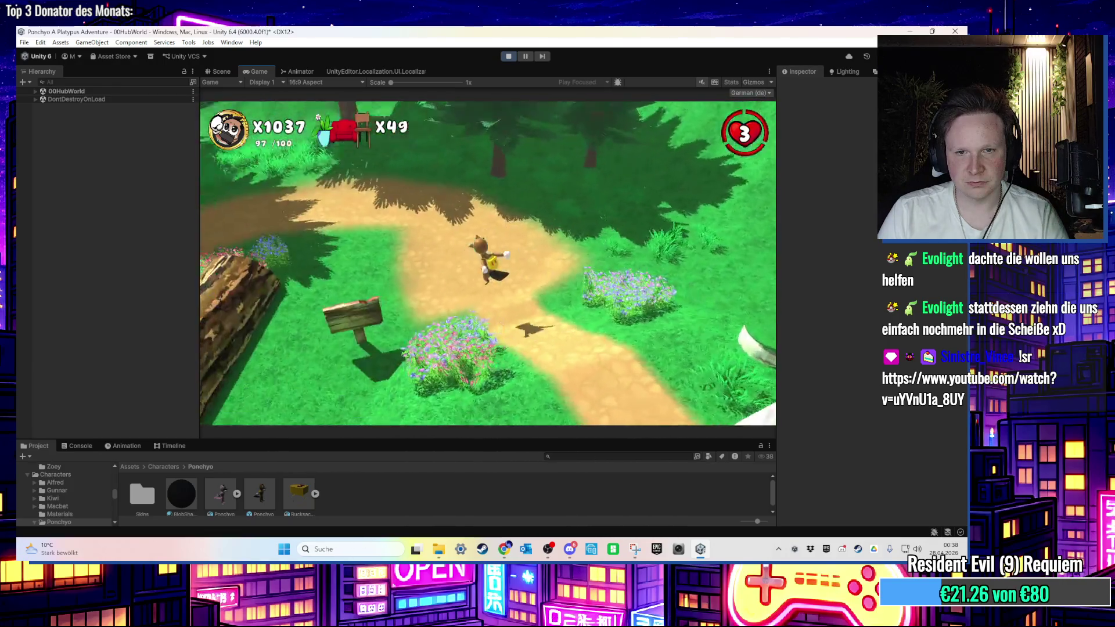
{"action": "key", "text": "w"}
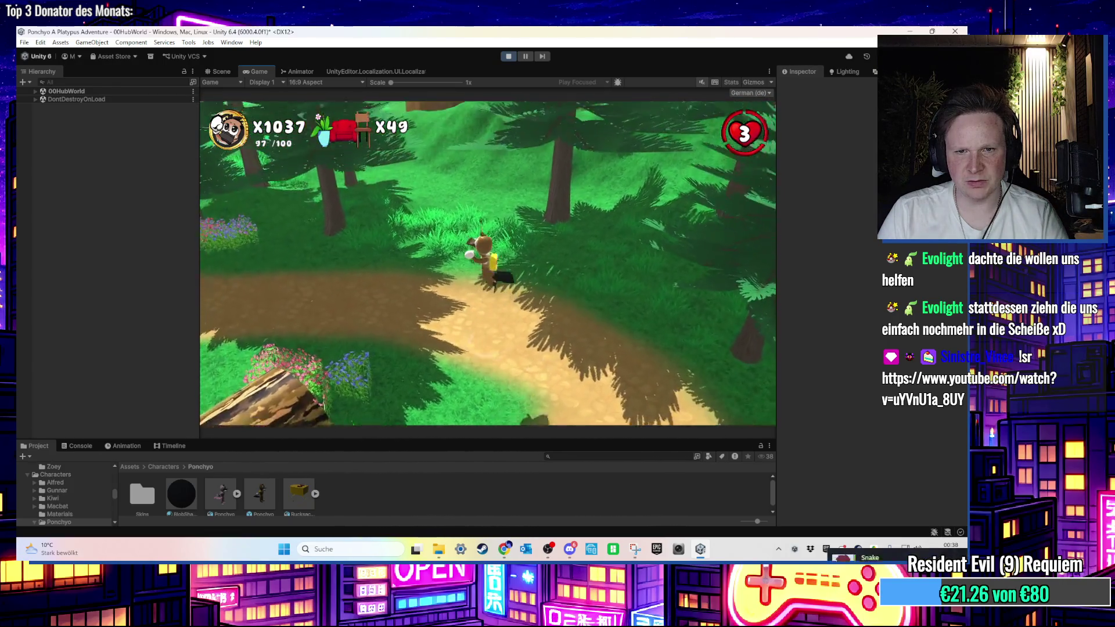
Exit play mode to return to the editable 04BlossomPeak scene
{"action": "key", "text": "super"}
{"action": "key", "text": "Escape"}
{"action": "key", "text": "ctrl+p"}
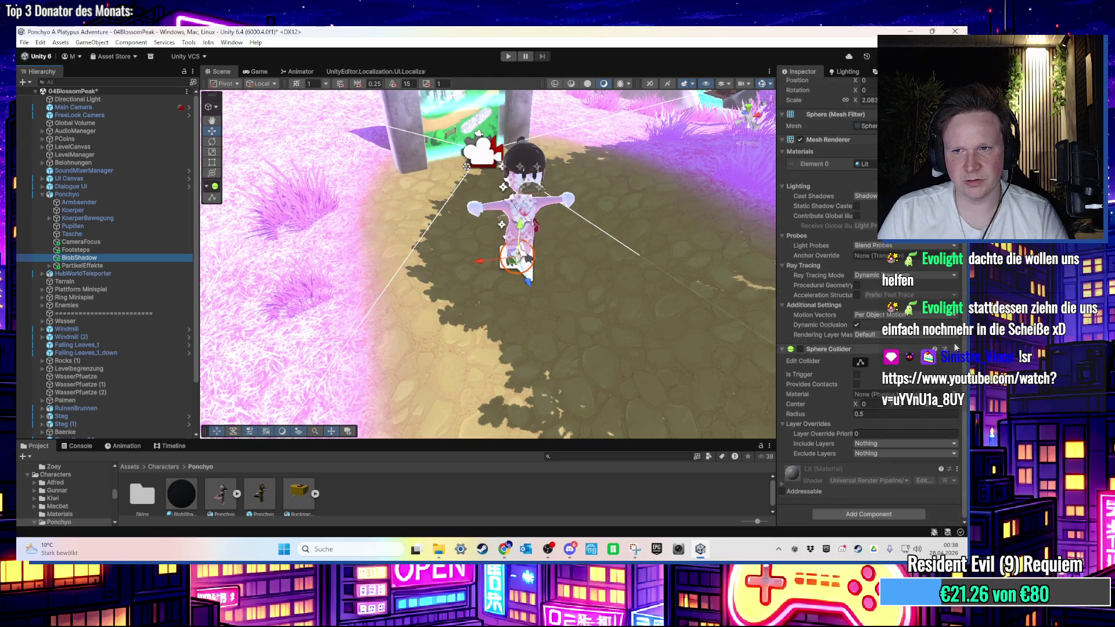
Open Ponchyo's Blob Shadow script in Visual Studio via Edit Script, then show the desktop
{"action": "left_click", "coordinate": [68, 194]}
{"action": "scroll", "coordinate": [905, 336], "scroll_direction": "down", "scroll_amount": 10}
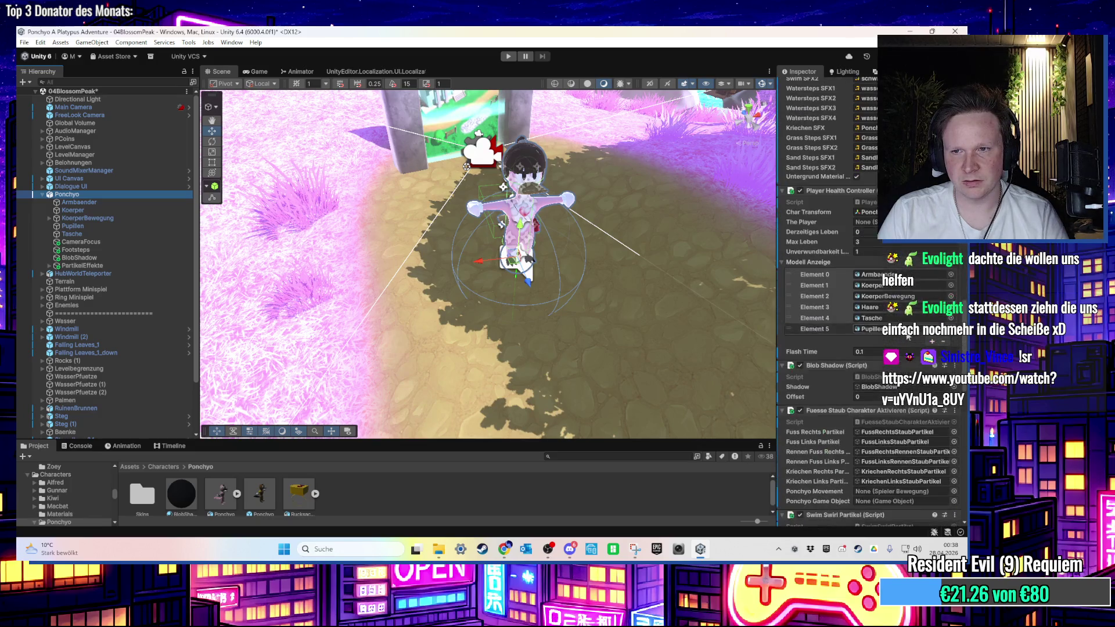
{"action": "left_click", "coordinate": [955, 366]}
{"action": "left_click", "coordinate": [906, 515]}
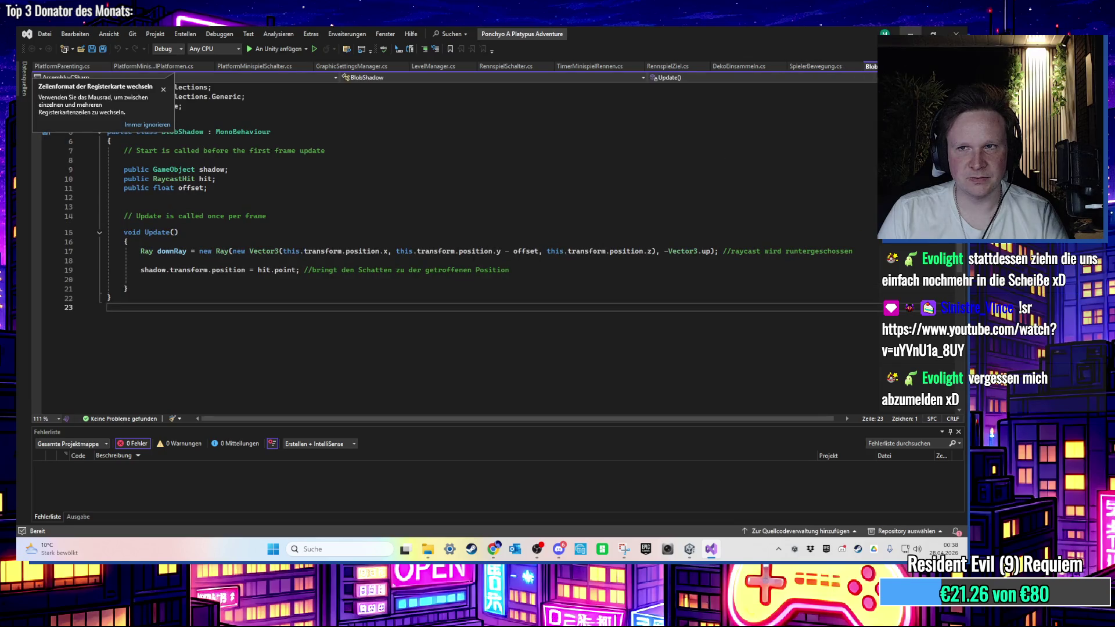
{"action": "key", "text": "super+d"}
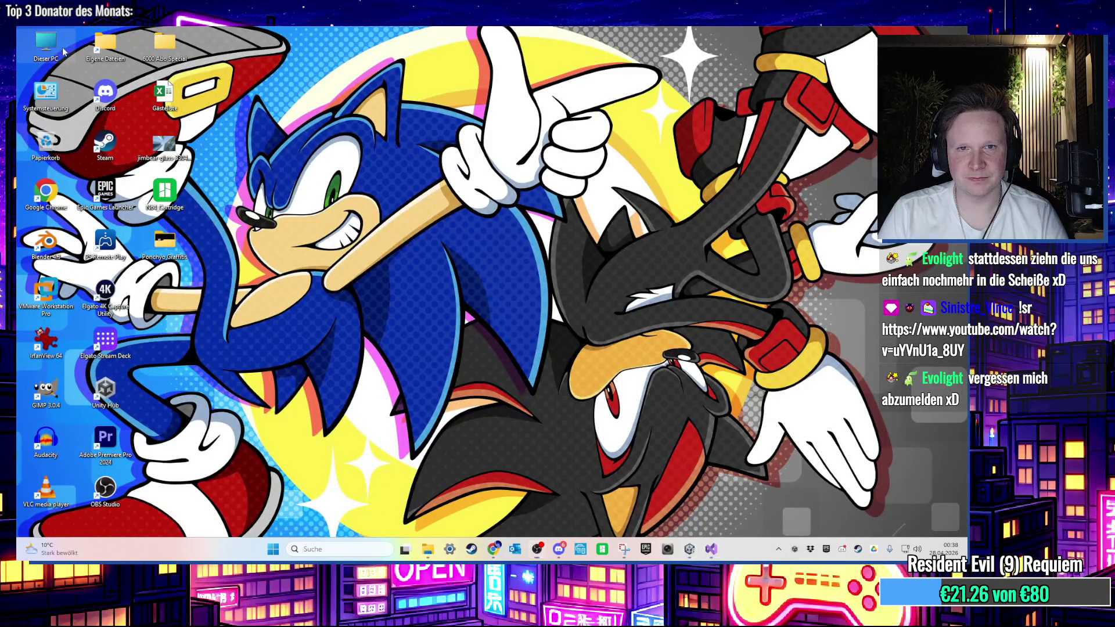
Browse to Backups (E:) > Ponchyo Backups > 2026-04-12 > Ponchyo A Platypus Adventure > Assets
{"action": "double_click", "coordinate": [46, 45]}
{"action": "left_click", "coordinate": [527, 163]}
{"action": "double_click", "coordinate": [527, 164]}
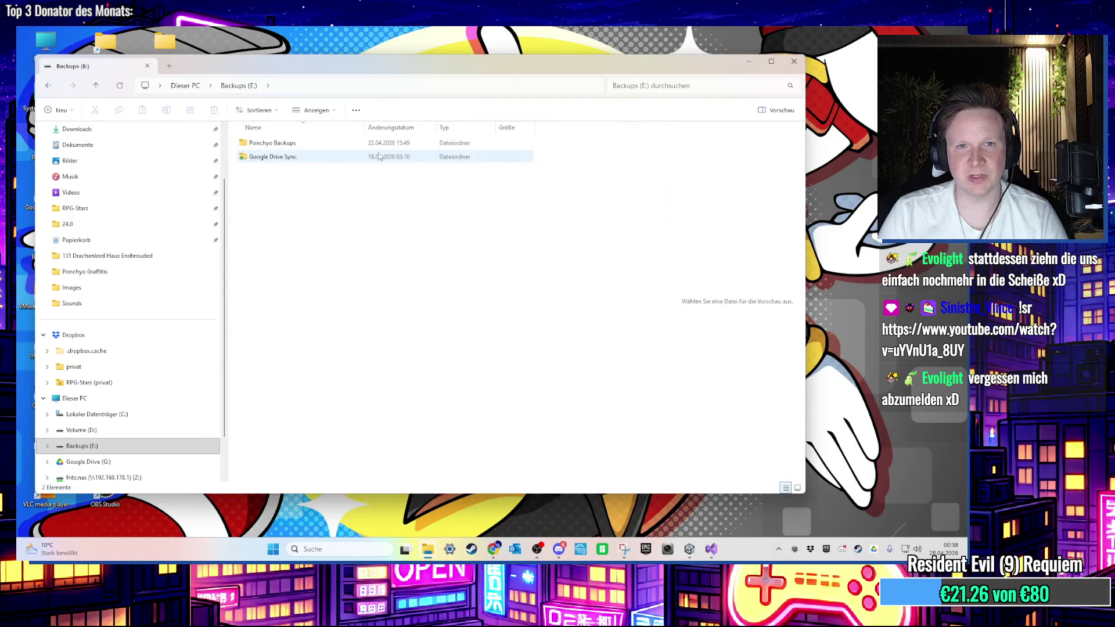
{"action": "double_click", "coordinate": [293, 144]}
{"action": "double_click", "coordinate": [296, 143]}
{"action": "double_click", "coordinate": [296, 143]}
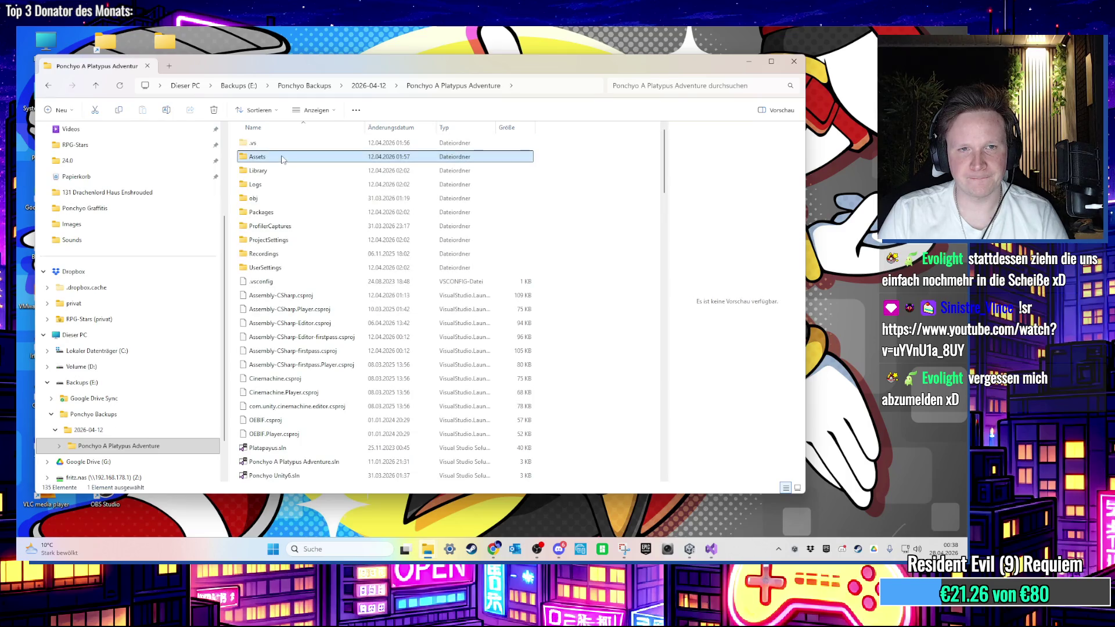
{"action": "double_click", "coordinate": [283, 159]}
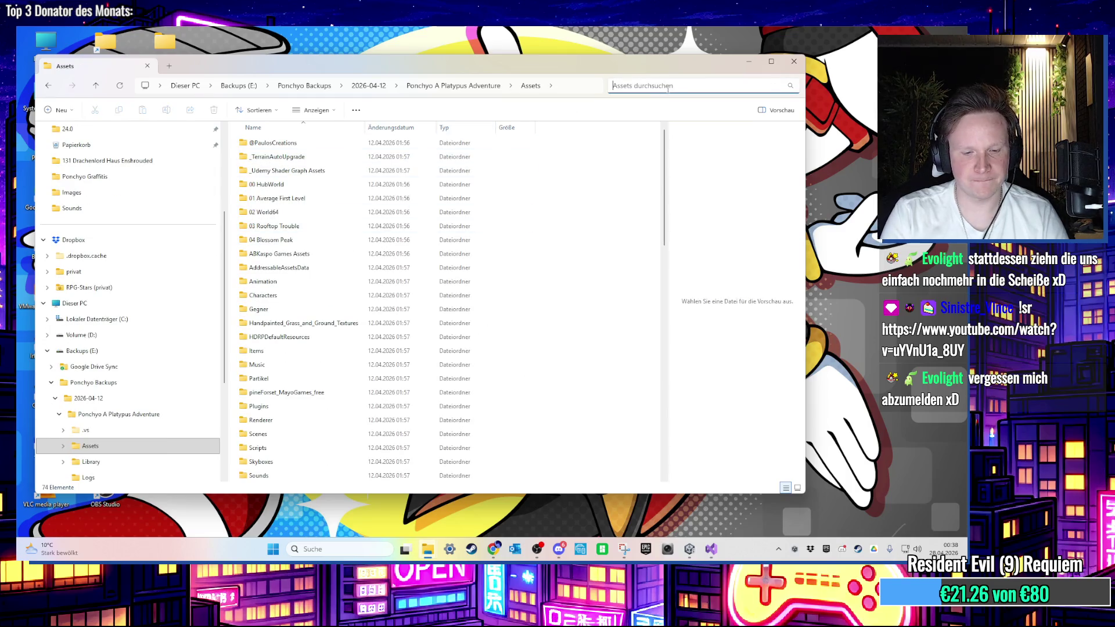
{"action": "left_click", "coordinate": [703, 86]}
{"action": "type", "text": "blo"}
Search the backup Assets for 'bshad' and open the backed-up BlobShadow.cs
{"action": "key", "text": "BackSpace"}
{"action": "key", "text": "BackSpace"}
{"action": "type", "text": "bshad"}
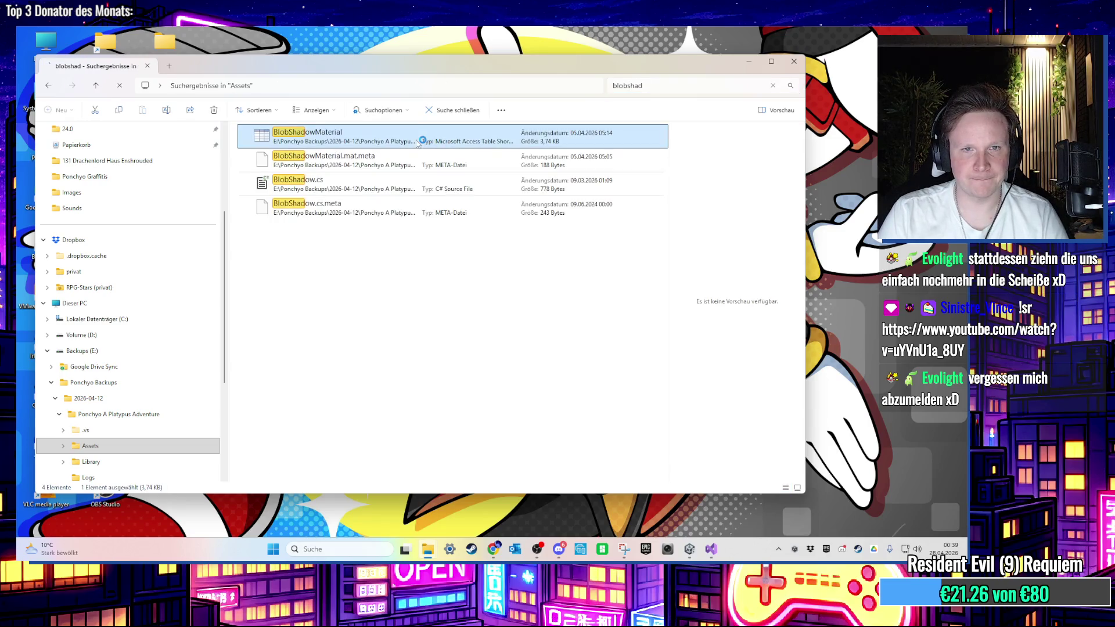
{"action": "double_click", "coordinate": [393, 186]}
Copy the backup BlobShadow.cs code over the project's BlobShadow.cs and save it
{"action": "key", "text": "ctrl+a"}
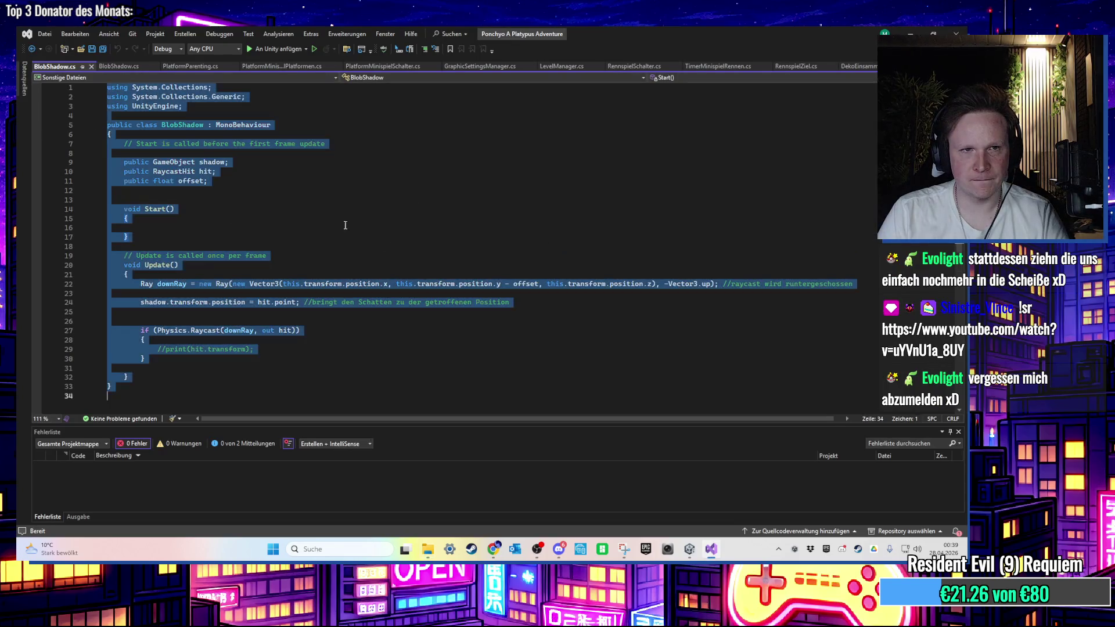
{"action": "key", "text": "ctrl+c"}
{"action": "left_click", "coordinate": [119, 66]}
{"action": "key", "text": "ctrl+a"}
{"action": "key", "text": "ctrl+v"}
{"action": "key", "text": "ctrl+s"}
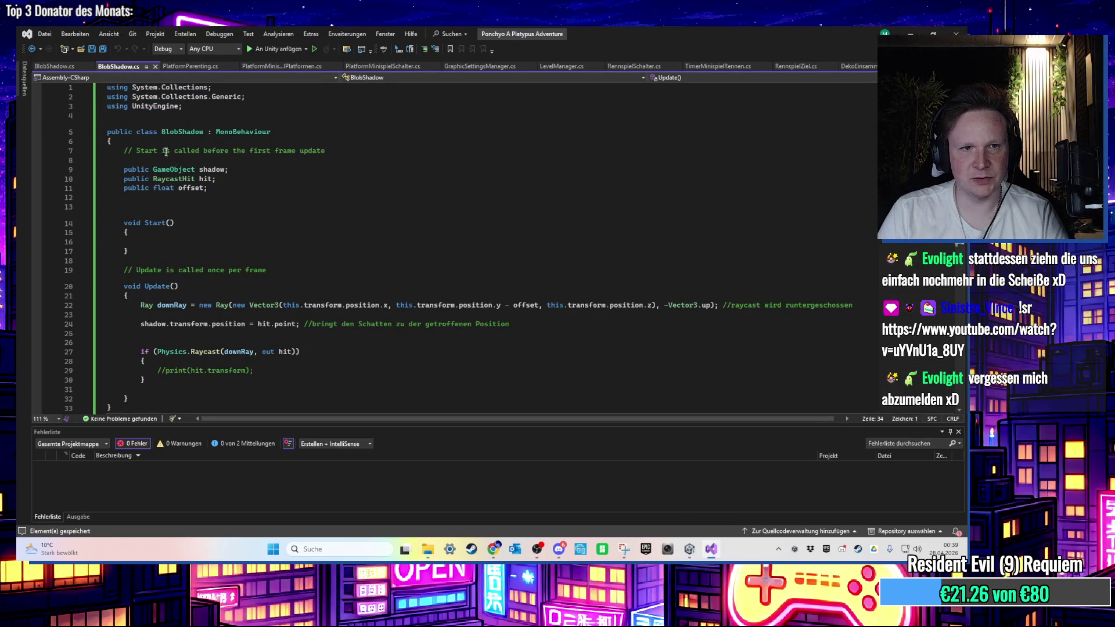
Close the backup tab, delete the empty Start method, save, and close the search results
{"action": "left_click", "coordinate": [90, 66]}
{"action": "left_click_drag", "start_coordinate": [157, 261], "coordinate": [151, 207]}
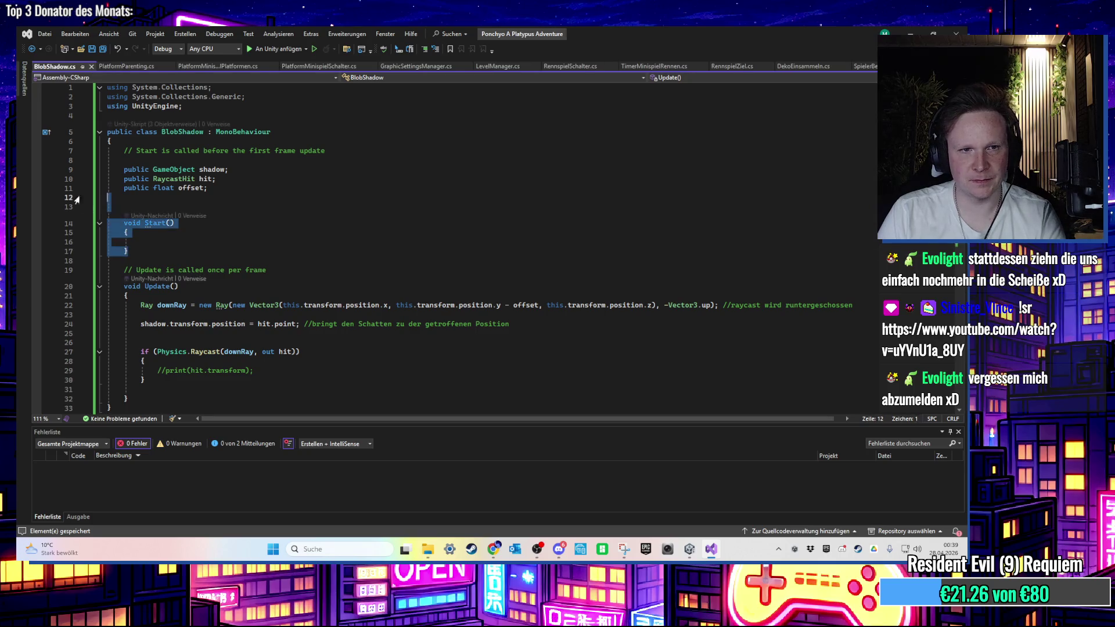
{"action": "key", "text": "Delete"}
{"action": "left_click", "coordinate": [497, 224]}
{"action": "key", "text": "ctrl+s"}
{"action": "left_click", "coordinate": [637, 205]}
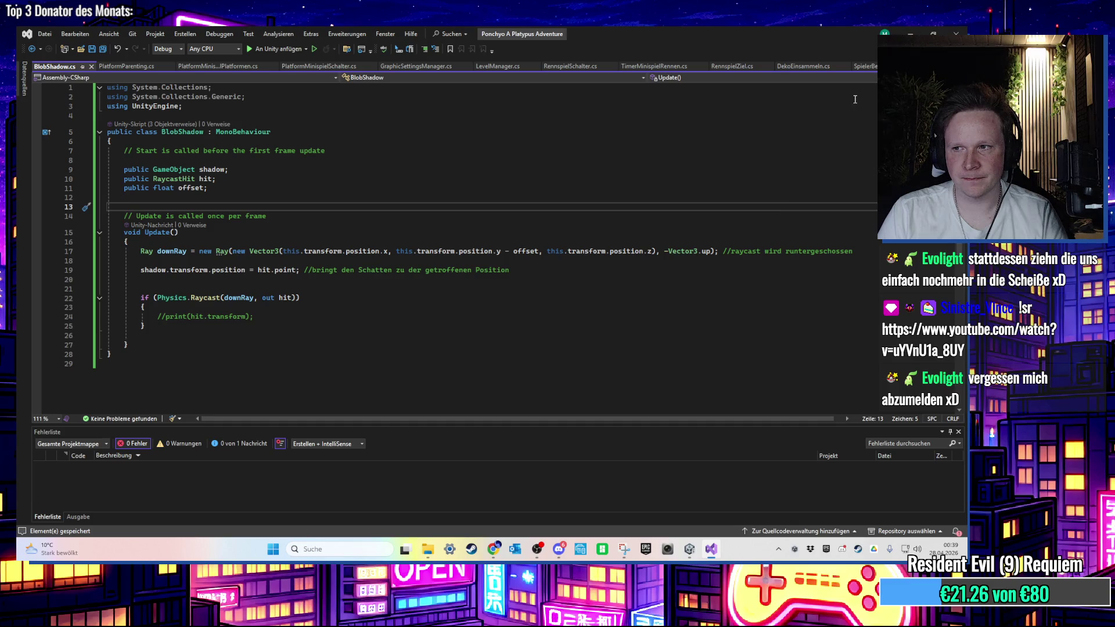
{"action": "key", "text": "alt+Tab"}
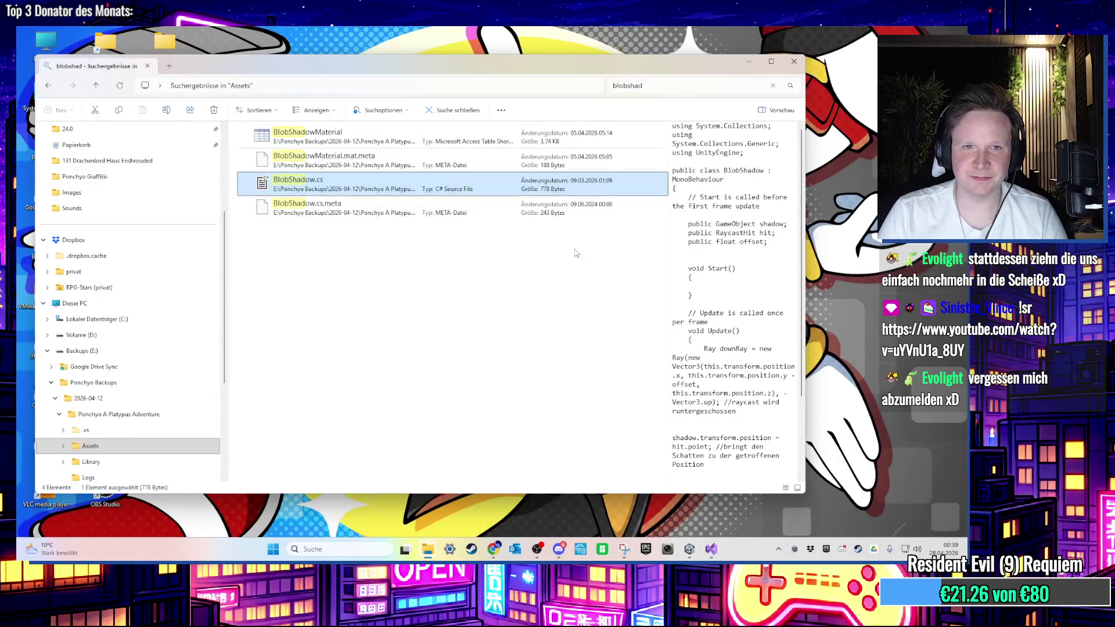
{"action": "left_click", "coordinate": [795, 65]}
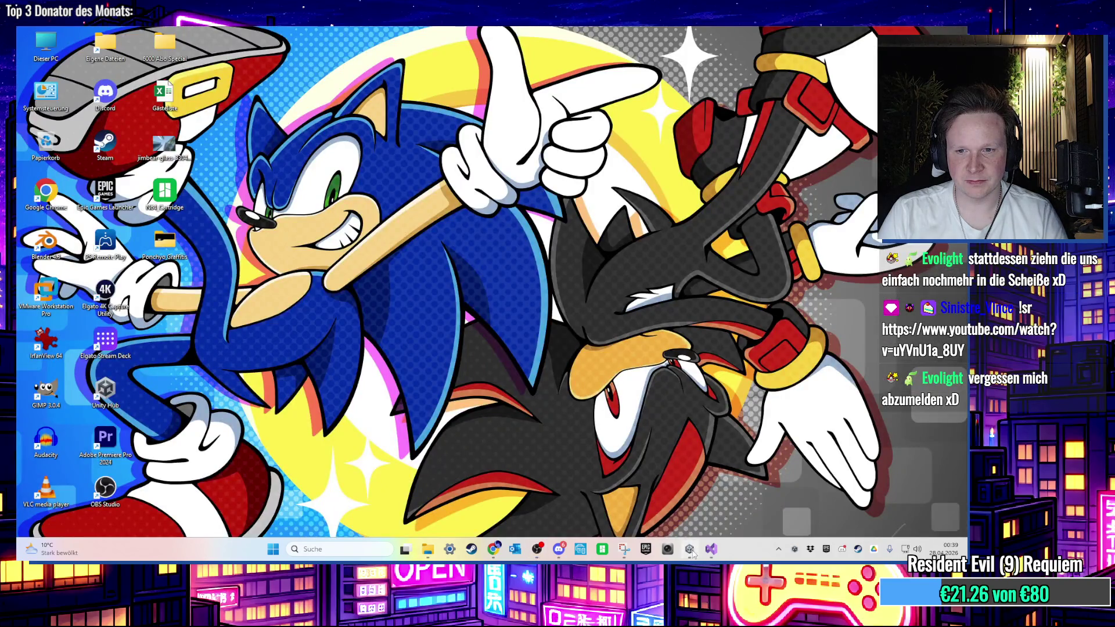
Bring the Unity editor back to the front from the taskbar
{"action": "left_click", "coordinate": [691, 551]}
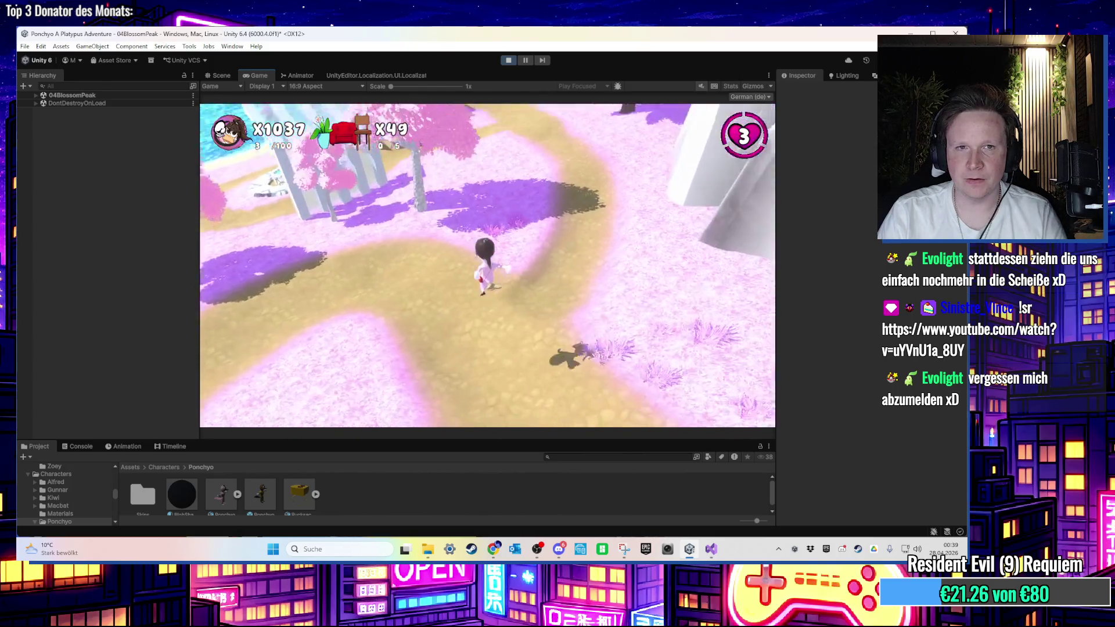
Stop the game, frame Ponchyo, and show its ZoeyIdleAnimation tracks in an enlarged Animation panel
{"action": "key", "text": "super"}
{"action": "key", "text": "super"}
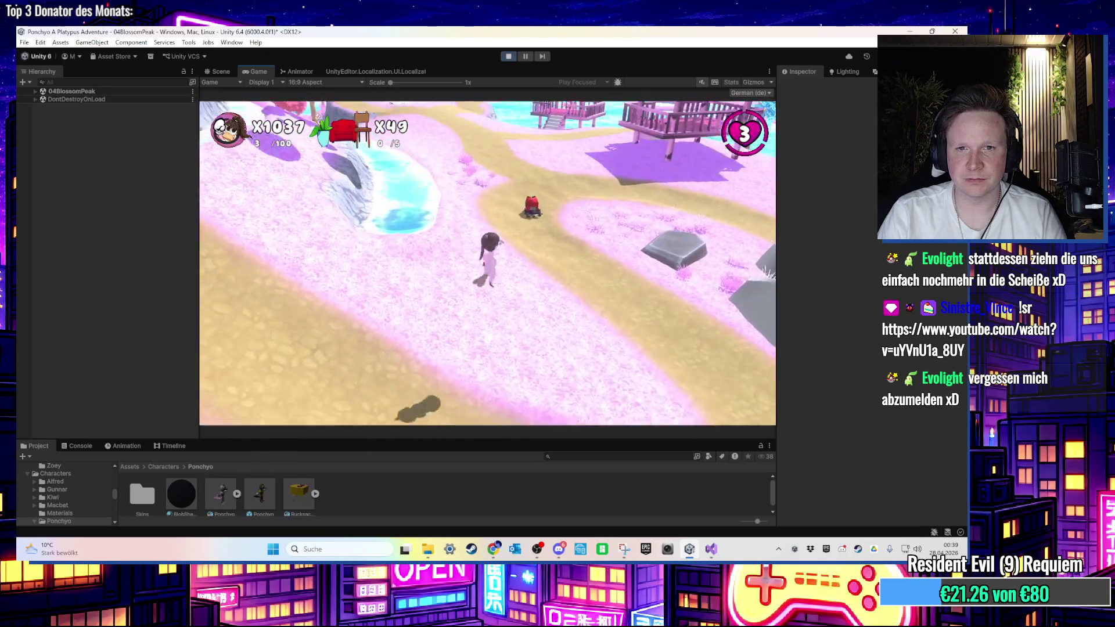
{"action": "key", "text": "ctrl+p"}
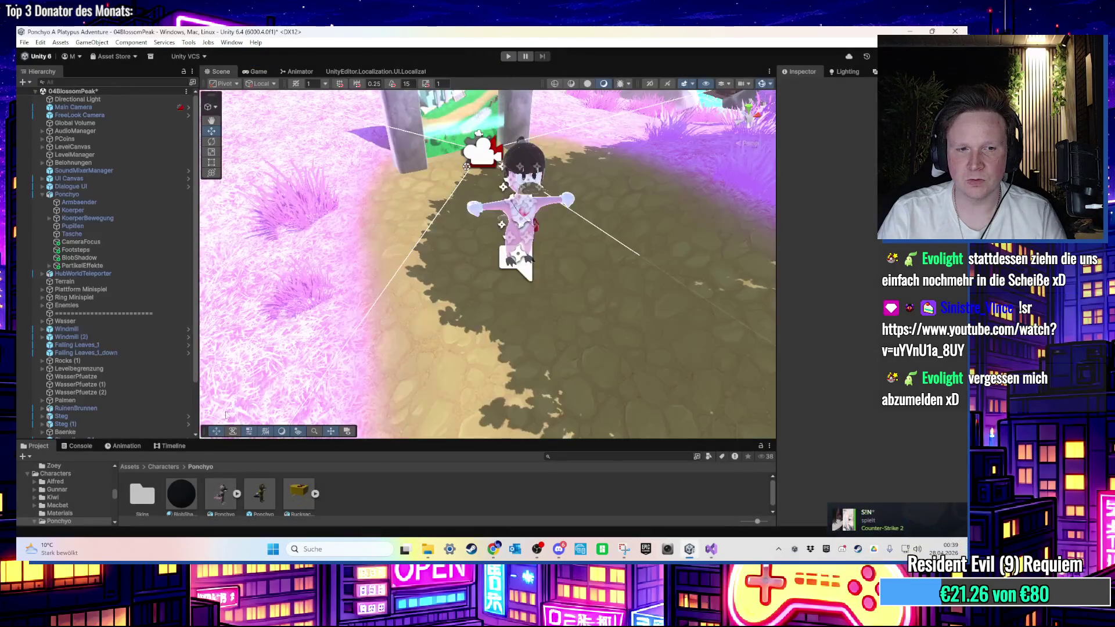
{"action": "left_click", "coordinate": [520, 226]}
{"action": "key", "text": "f"}
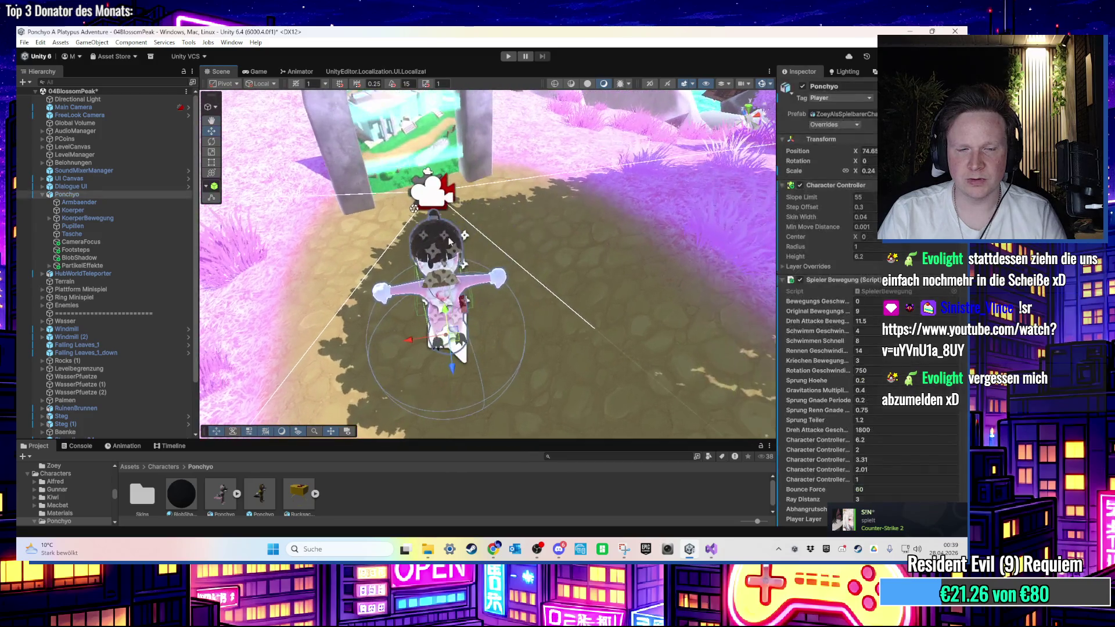
{"action": "left_click", "coordinate": [122, 446]}
{"action": "left_click_drag", "start_coordinate": [212, 441], "coordinate": [286, 288]}
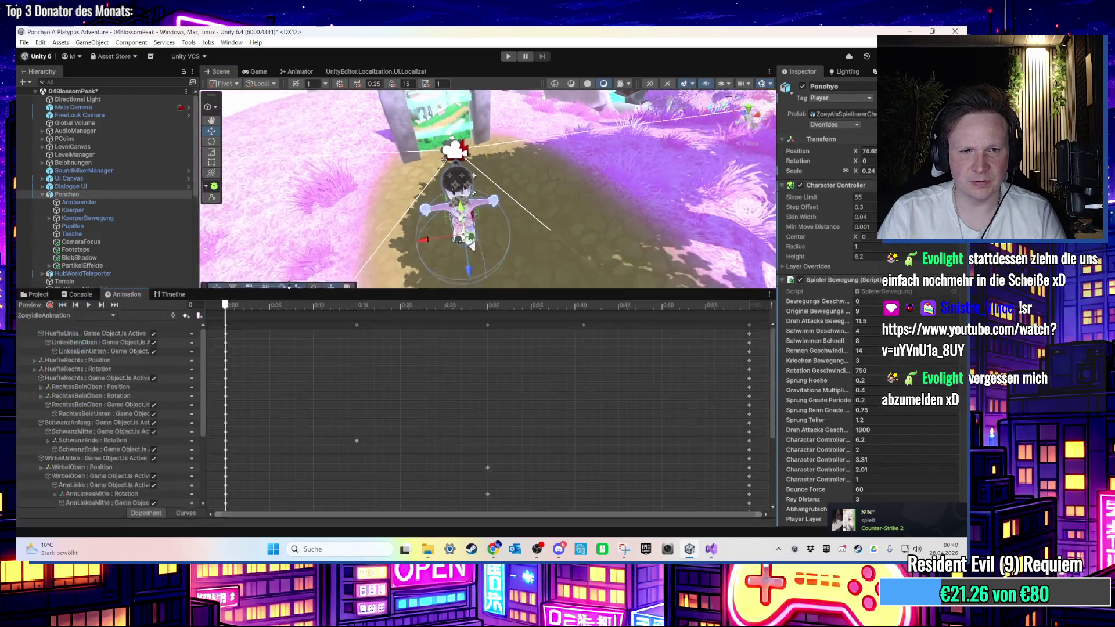
Switch the Animation window from ZoeySprung to the ZoeyDoppelsprung clip
{"action": "scroll", "coordinate": [183, 385], "scroll_direction": "down", "scroll_amount": 5}
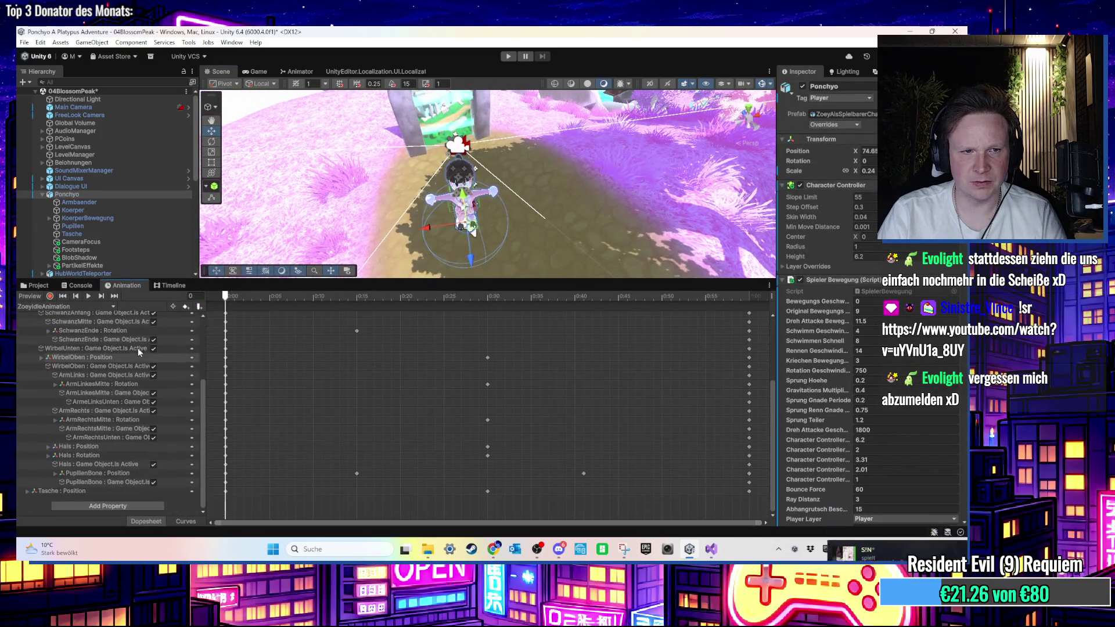
{"action": "left_click", "coordinate": [92, 305]}
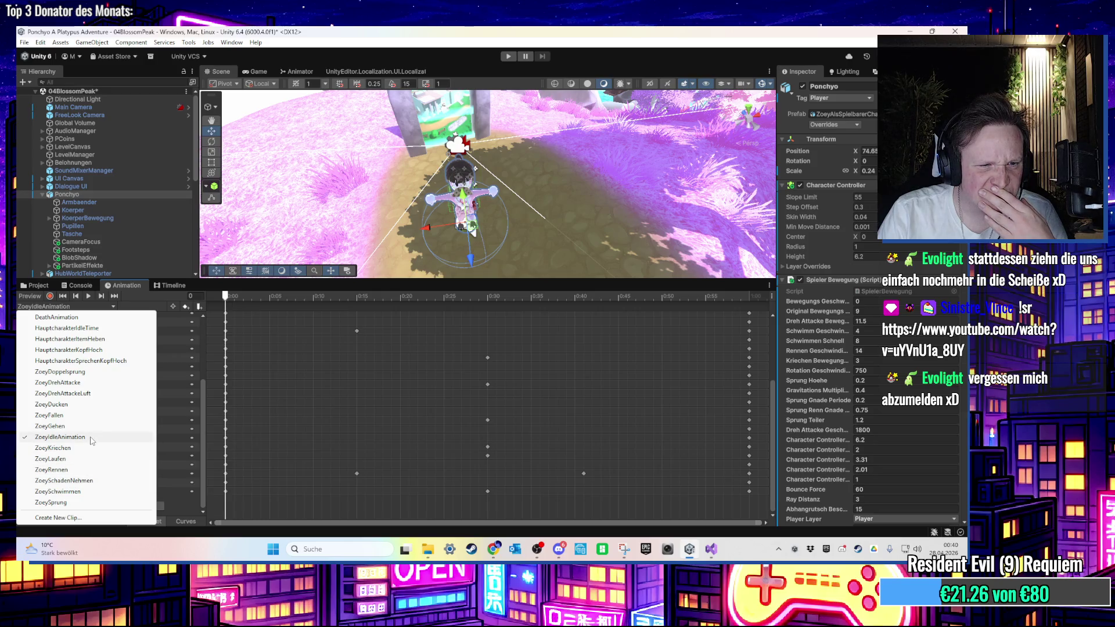
{"action": "left_click", "coordinate": [78, 503]}
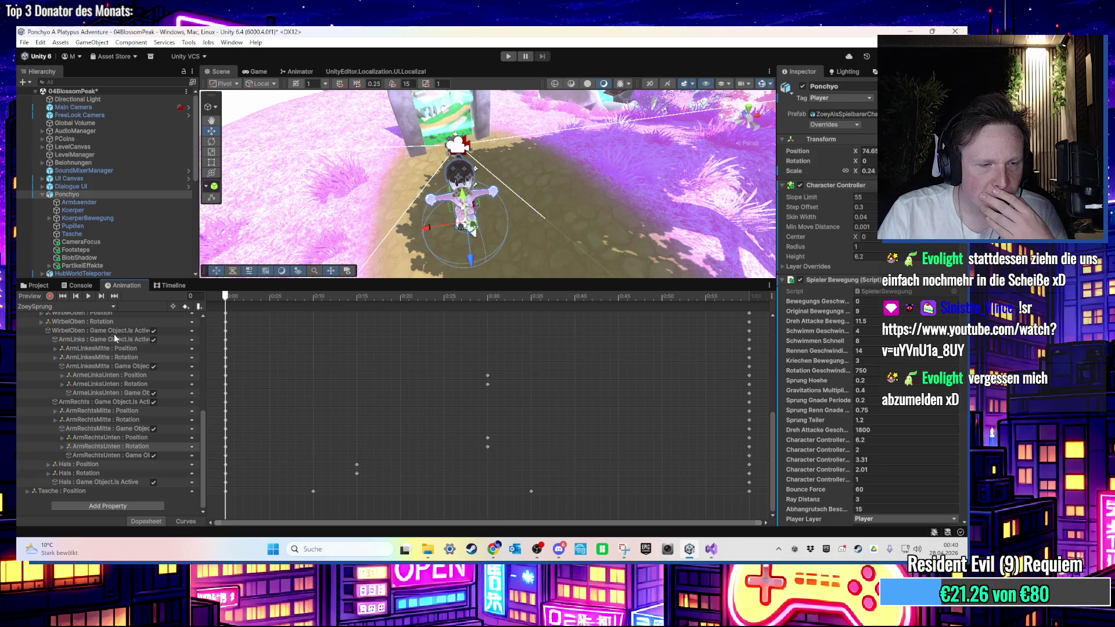
{"action": "left_click", "coordinate": [93, 307]}
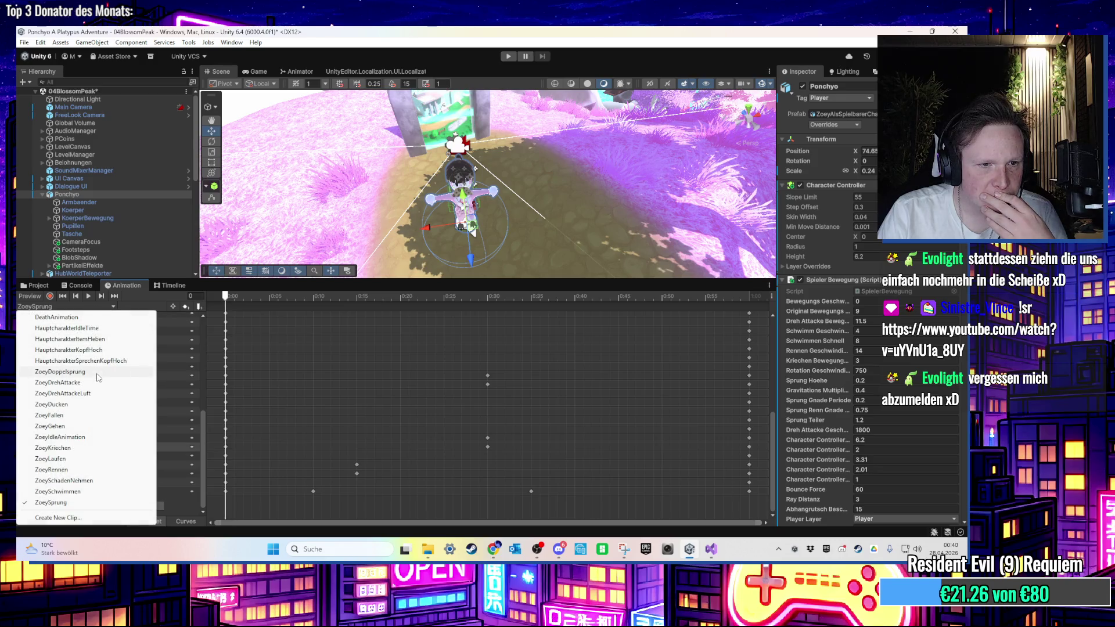
{"action": "left_click", "coordinate": [60, 372]}
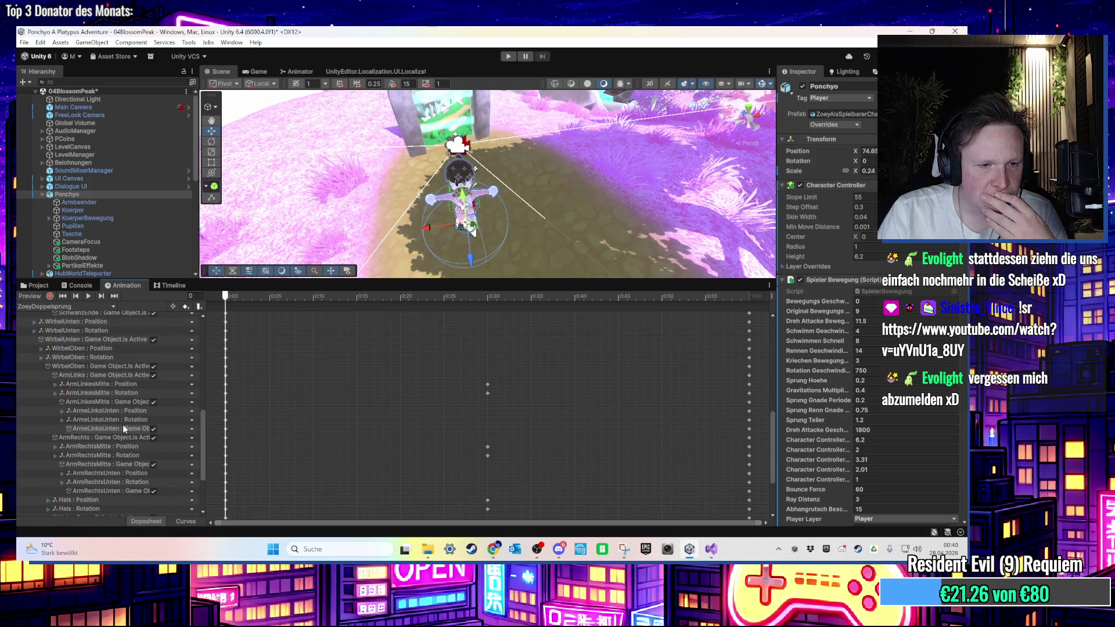
Delete the BlobShadow : Position and Rotation tracks, then start the game to test
{"action": "scroll", "coordinate": [124, 424], "scroll_direction": "down", "scroll_amount": 5}
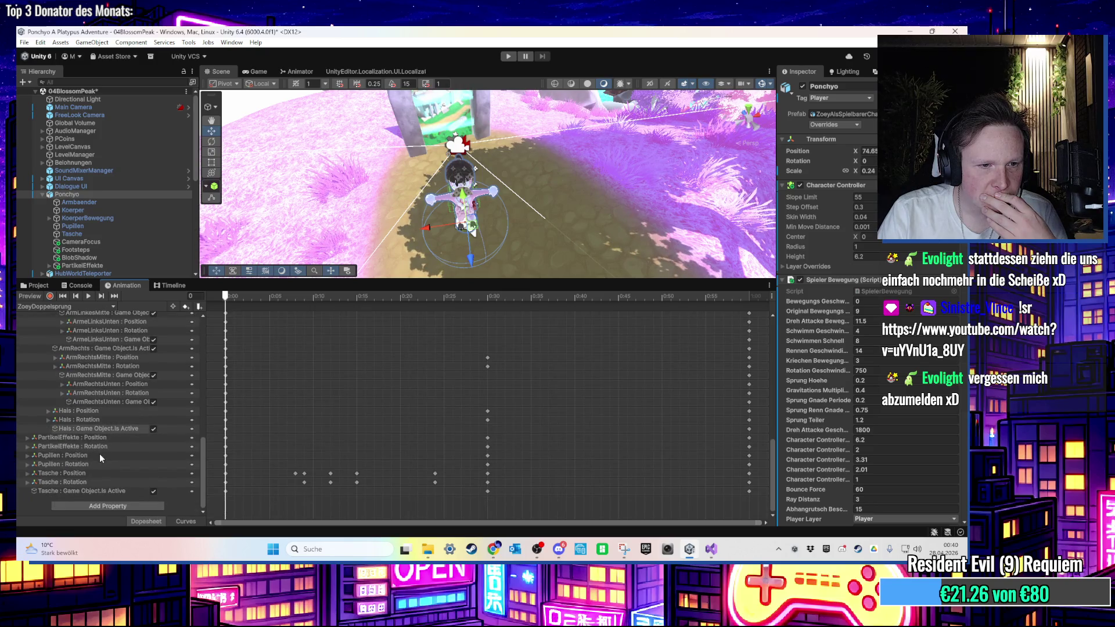
{"action": "scroll", "coordinate": [89, 468], "scroll_direction": "up", "scroll_amount": 5}
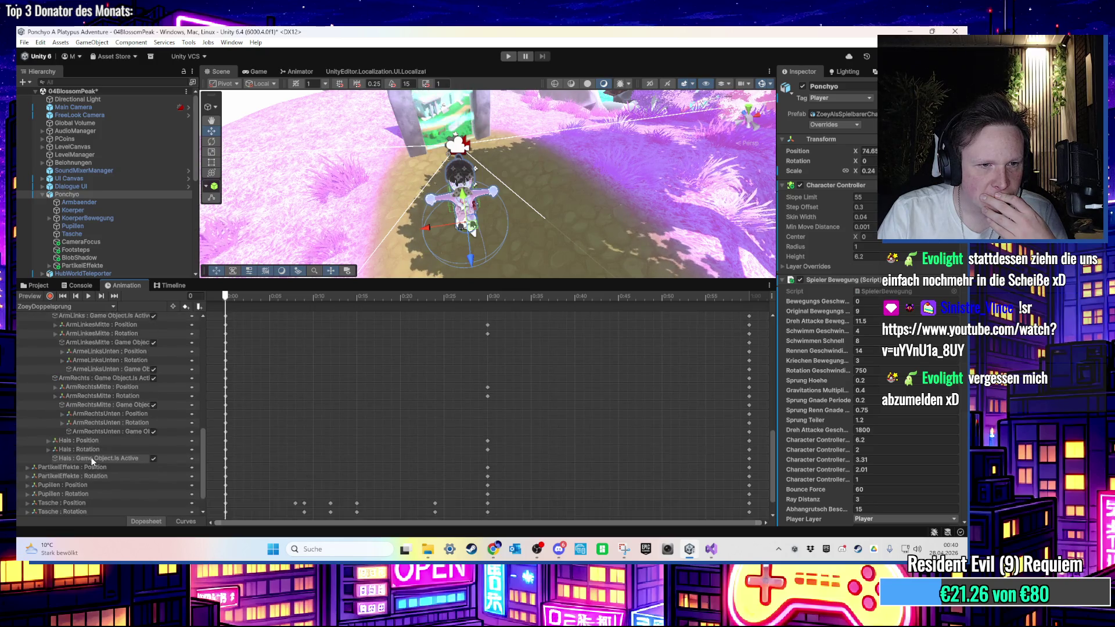
{"action": "scroll", "coordinate": [92, 459], "scroll_direction": "up", "scroll_amount": 10}
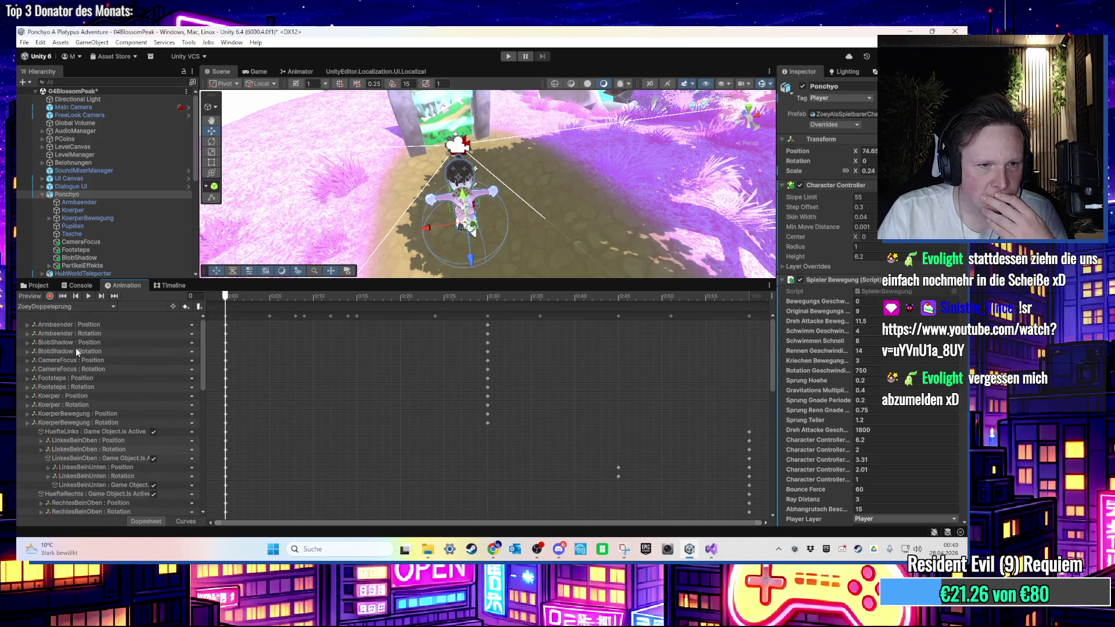
{"action": "left_click", "coordinate": [83, 343]}
{"action": "left_click", "coordinate": [88, 351], "text": "shift"}
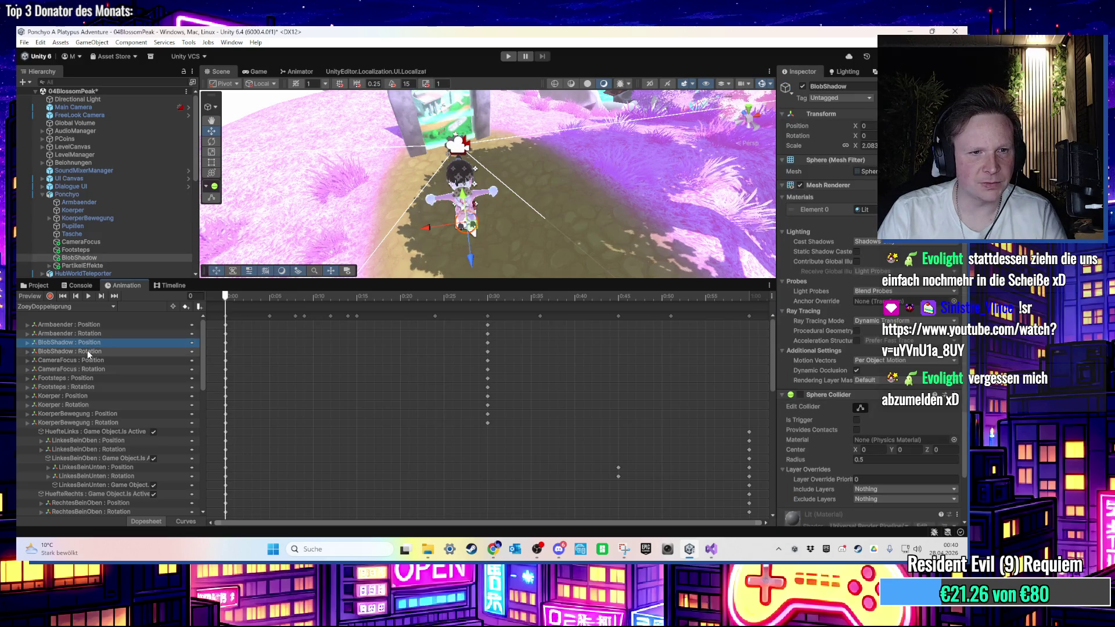
{"action": "key", "text": "Delete"}
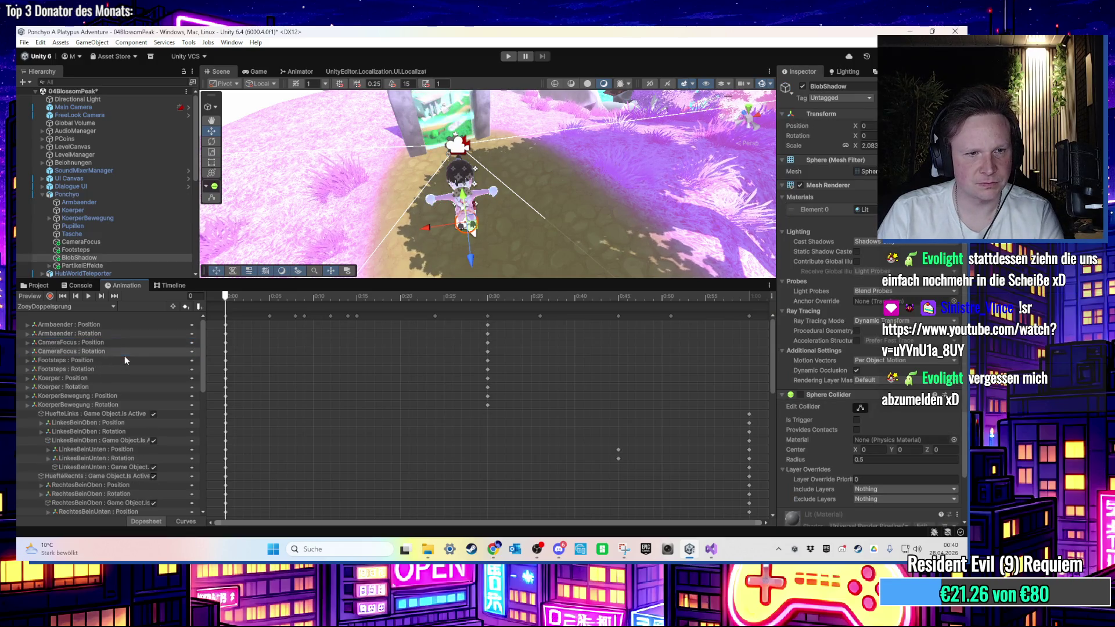
{"action": "left_click", "coordinate": [509, 58]}
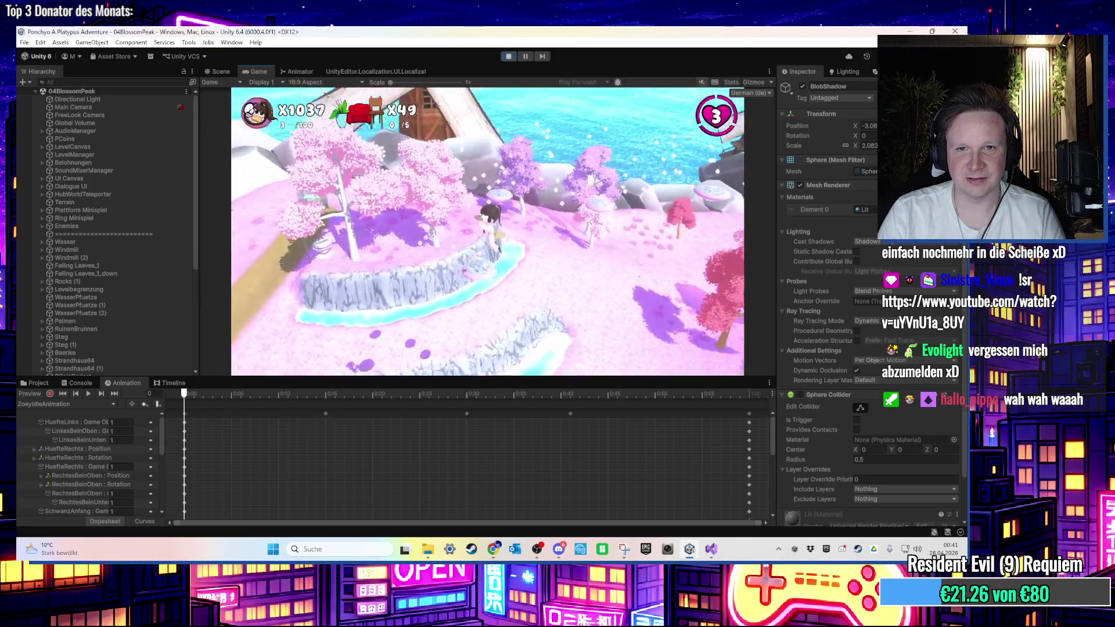
{"action": "key", "text": "super"}
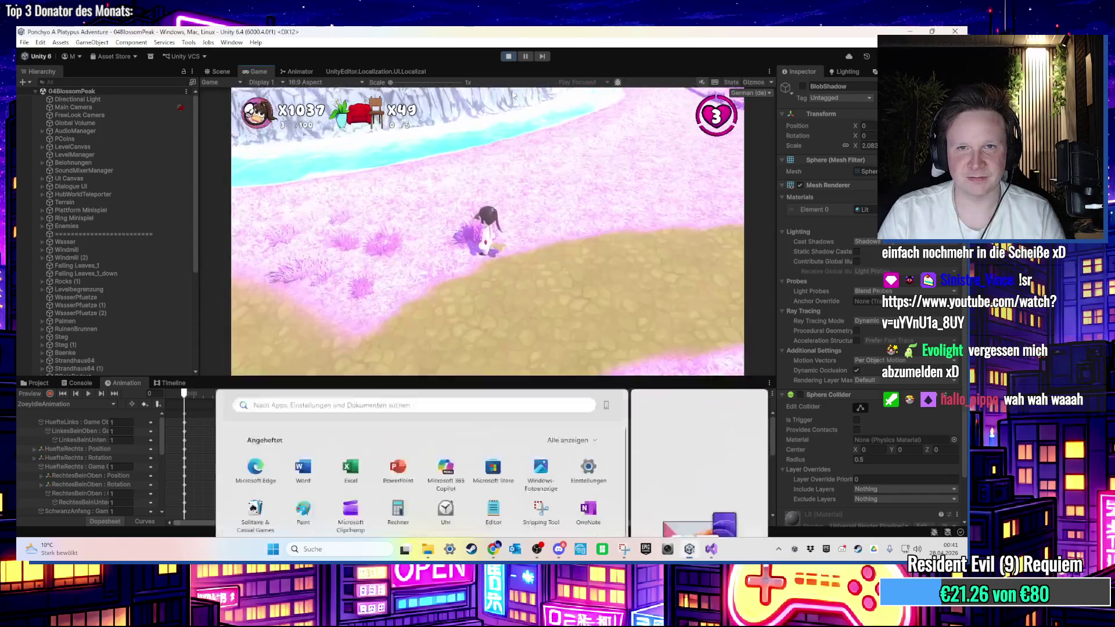
{"action": "left_click", "coordinate": [508, 56]}
{"action": "scroll", "coordinate": [137, 276], "scroll_direction": "up", "scroll_amount": 5}
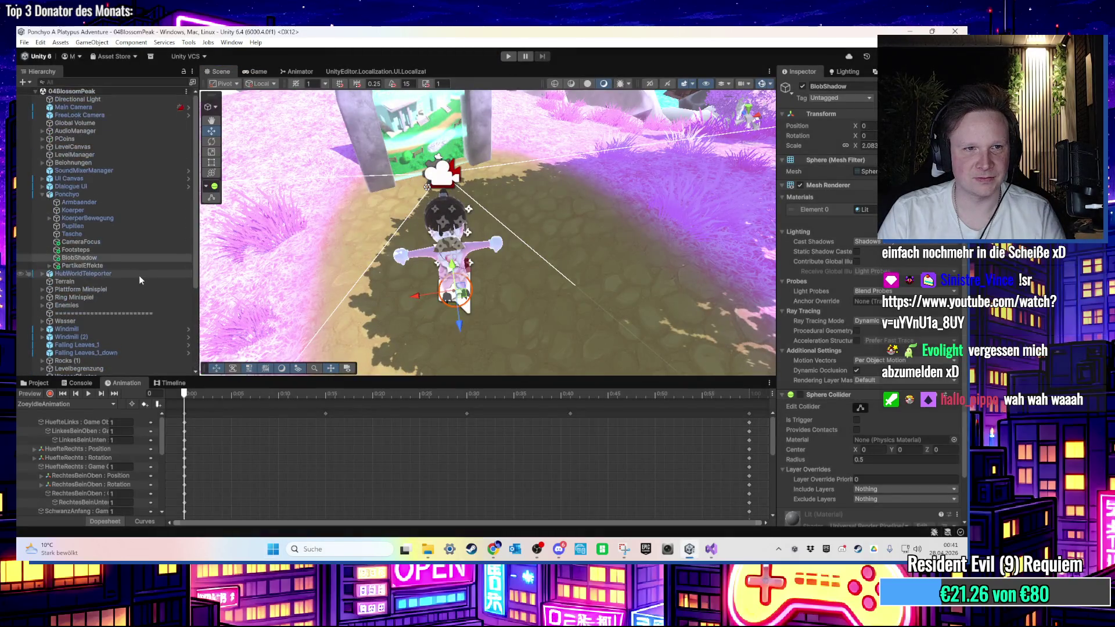
Disable PlatformParentObj (2) through (13) in the Inspector and start the game
{"action": "left_click", "coordinate": [43, 195]}
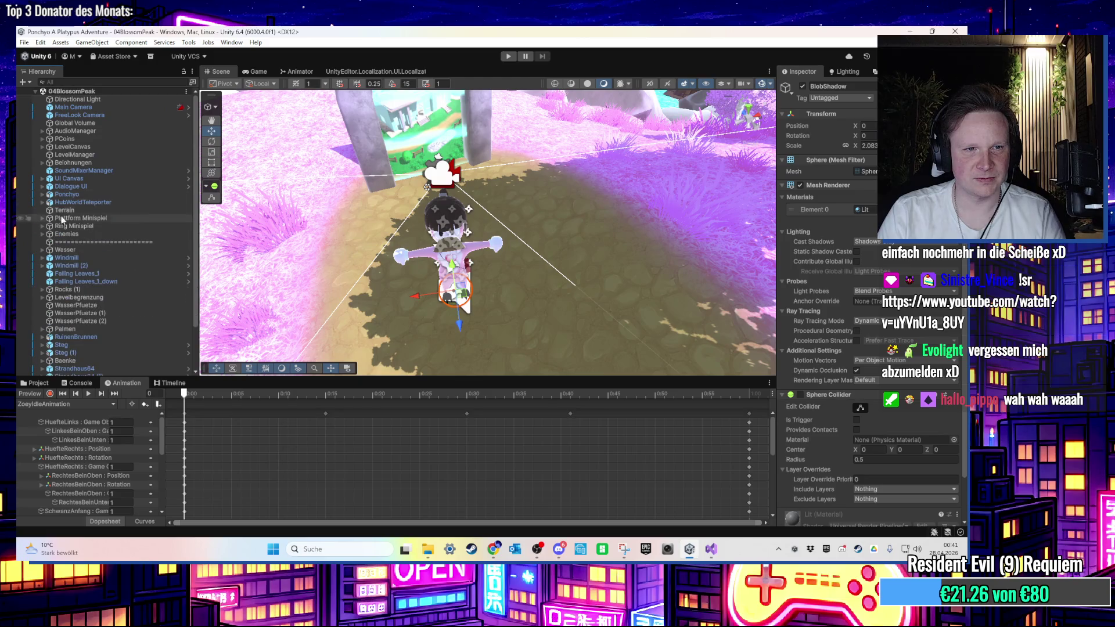
{"action": "mouse_move", "coordinate": [441, 198]}
{"action": "left_mouse_down"}
{"action": "mouse_move", "coordinate": [674, 178]}
{"action": "mouse_move", "coordinate": [720, 189]}
{"action": "left_mouse_up"}
{"action": "left_click", "coordinate": [519, 207]}
{"action": "left_click", "coordinate": [111, 235]}
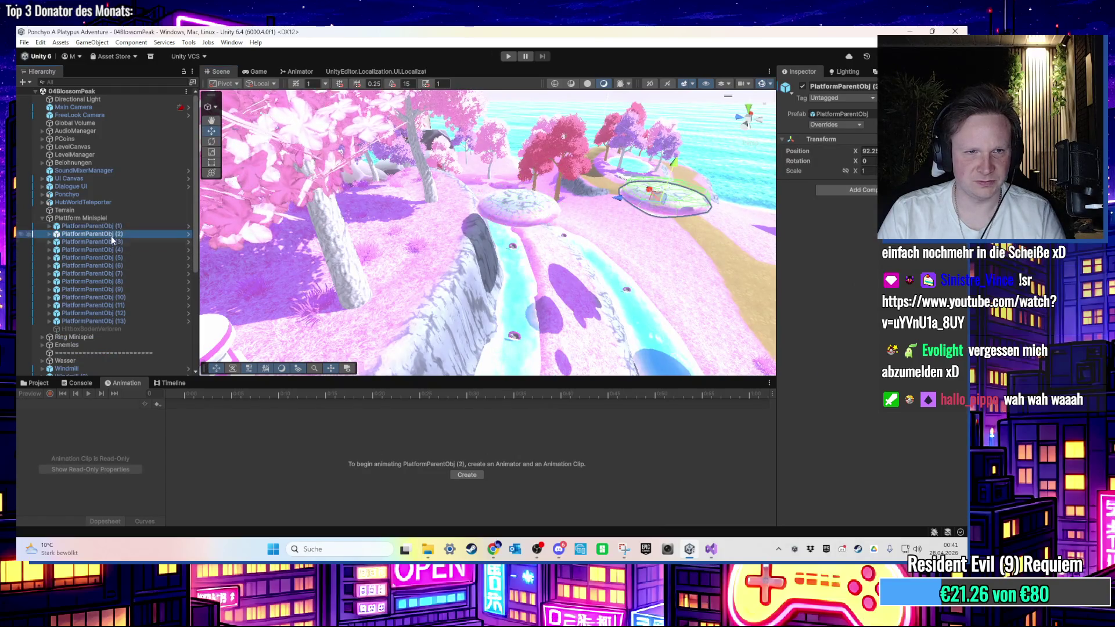
{"action": "left_click", "coordinate": [120, 322], "text": "shift"}
{"action": "left_click", "coordinate": [803, 87]}
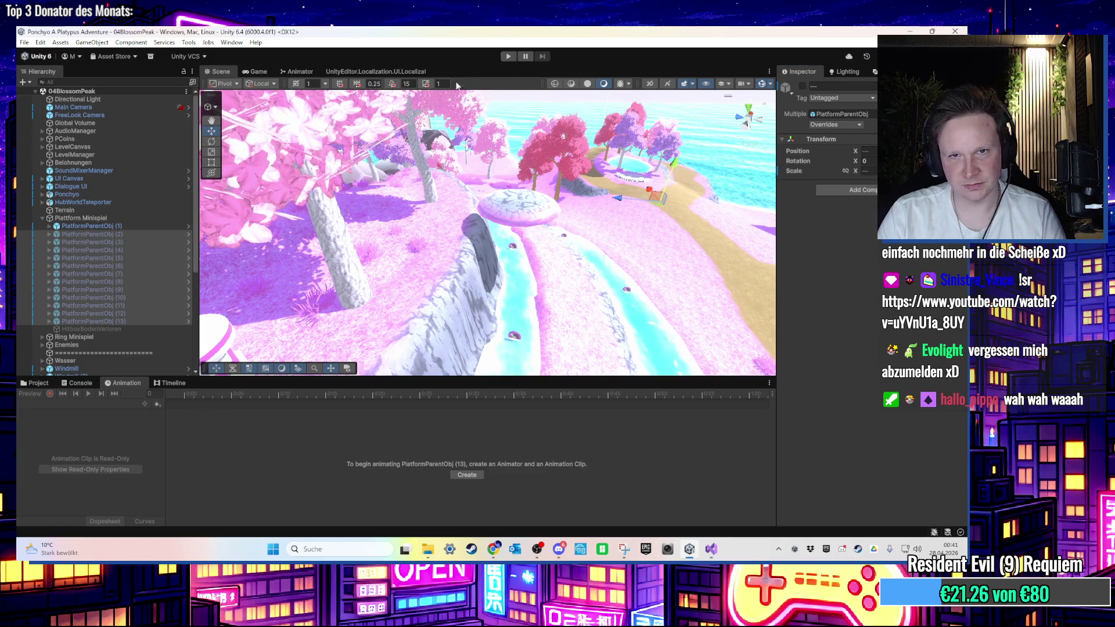
{"action": "left_click", "coordinate": [508, 57]}
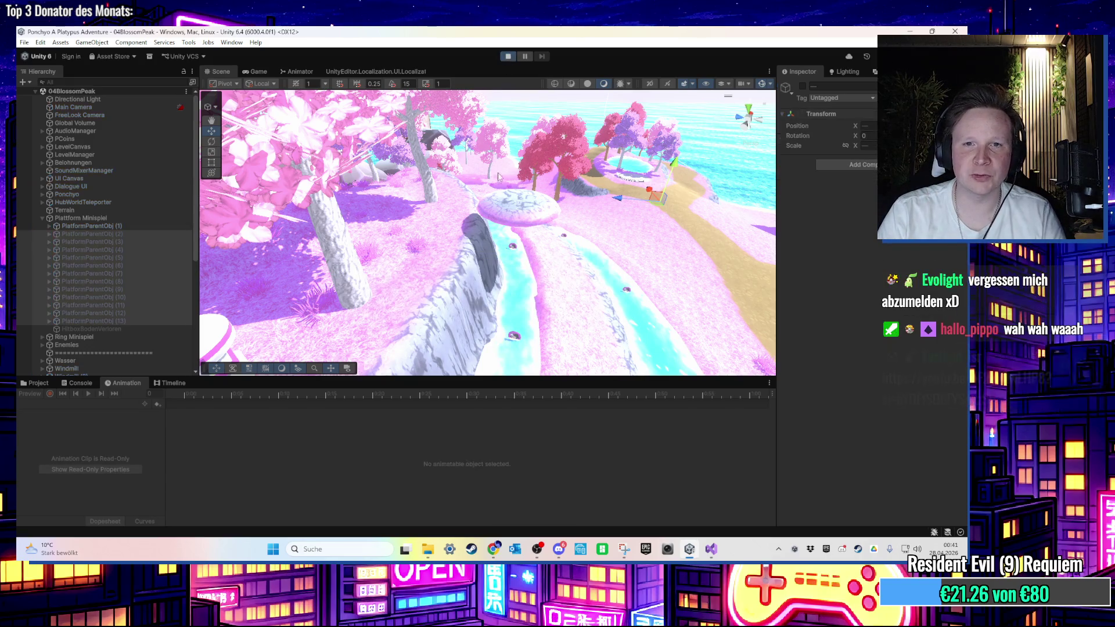
Walk the character around the BlossomPeak island, then stop play mode
{"action": "key", "text": "w"}
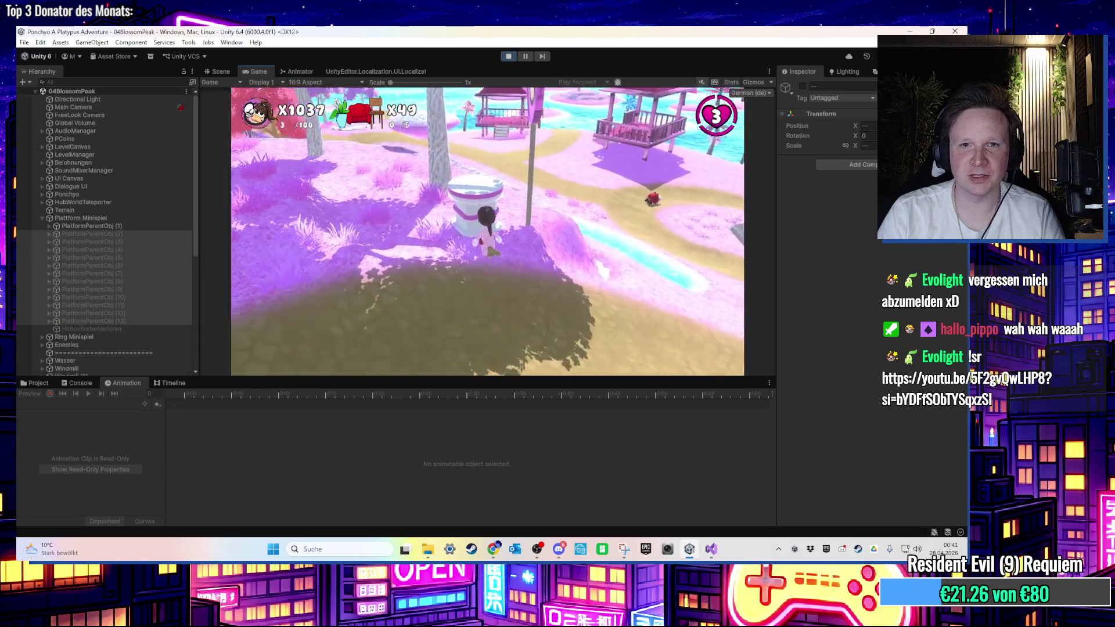
{"action": "key", "text": "super"}
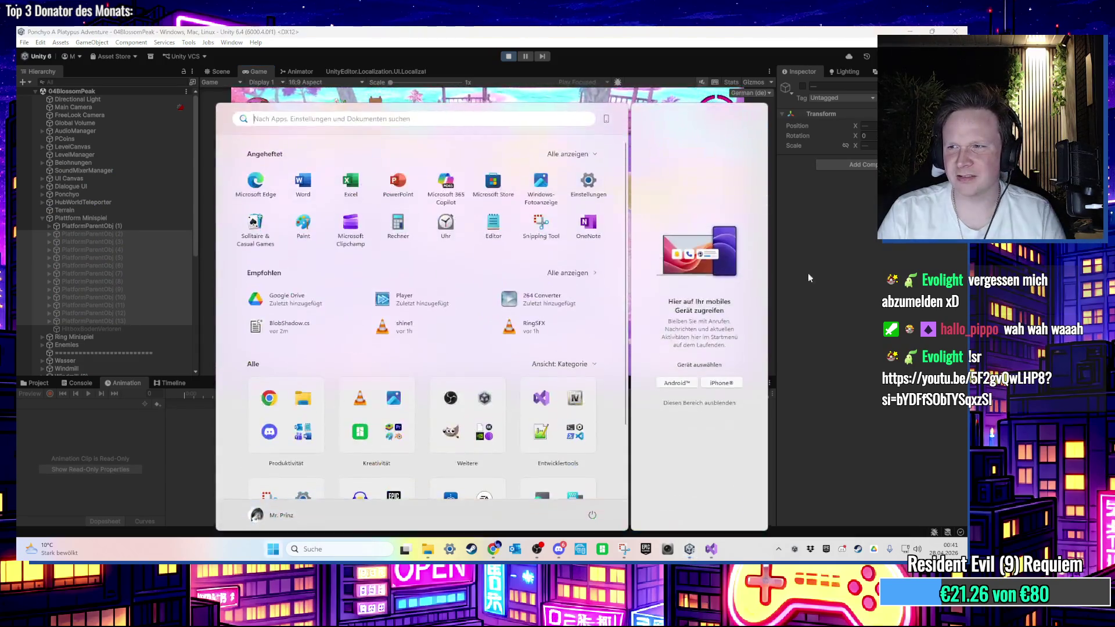
{"action": "key", "text": "super"}
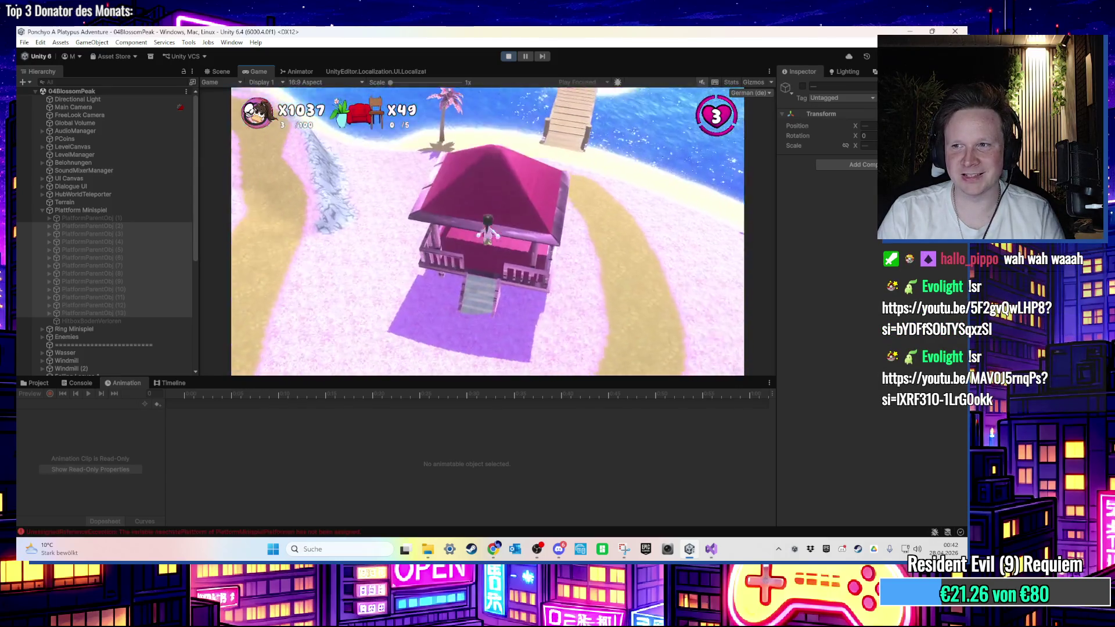
{"action": "key", "text": "super"}
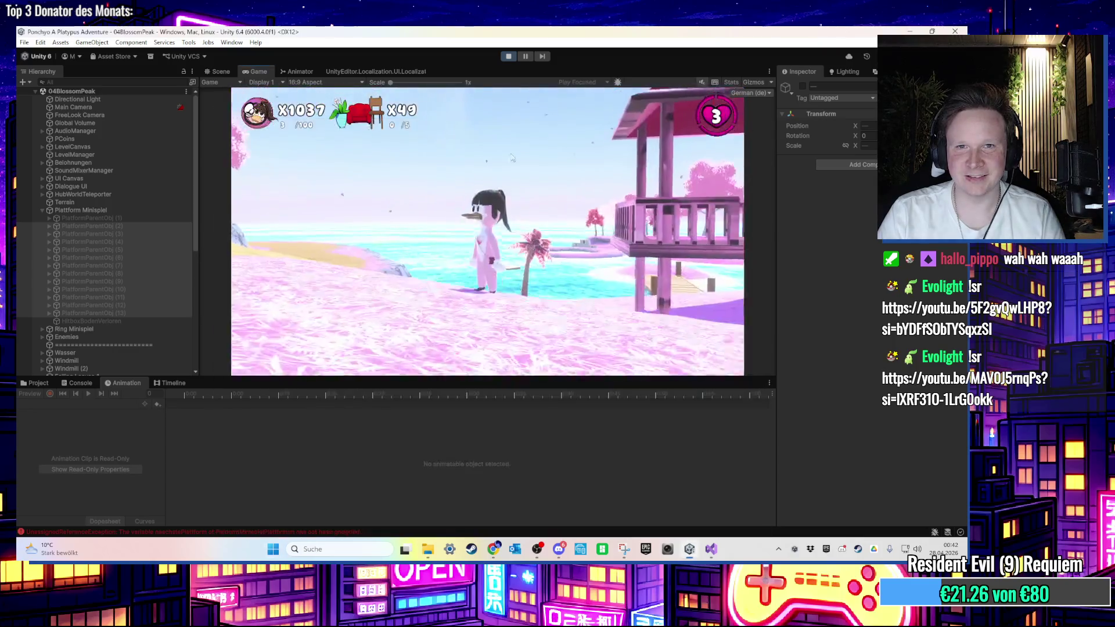
{"action": "key", "text": "Escape"}
{"action": "key", "text": "ctrl+p"}
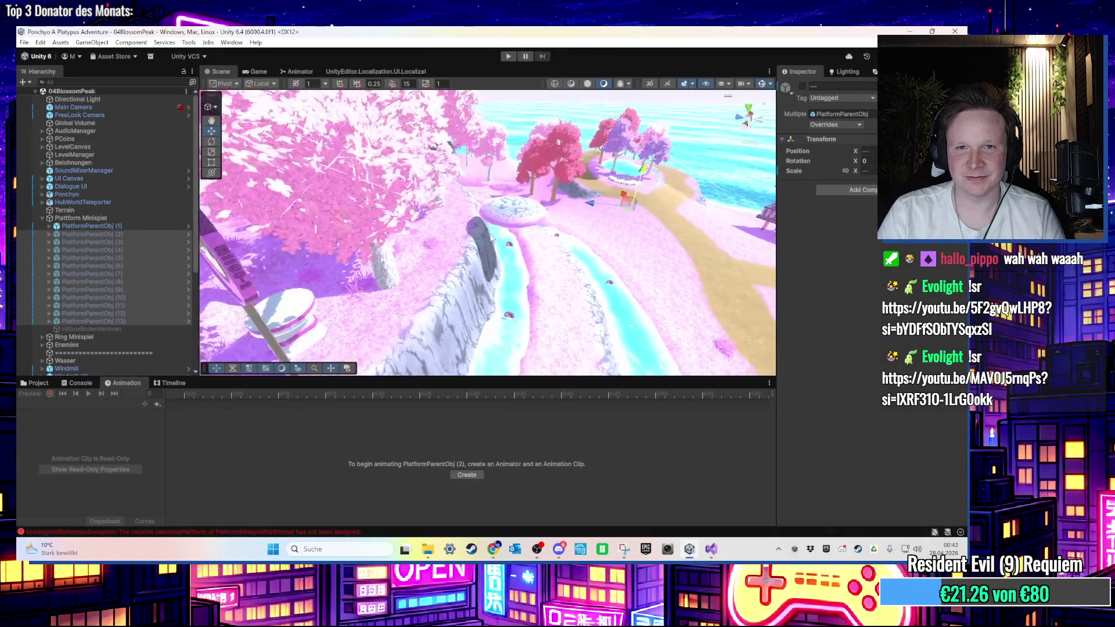